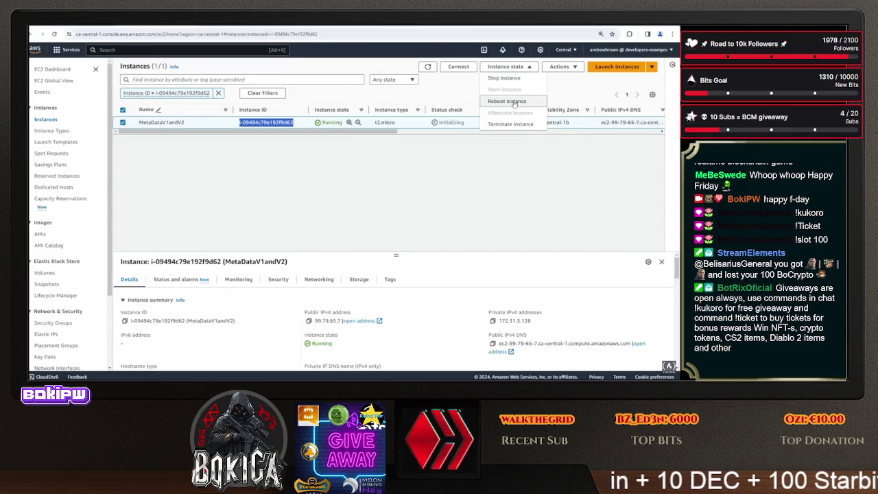
- Reboot the MetaDataV1andV2 instance through Instance state and confirm
click(514, 102)
click(511, 67)
click(518, 102)
click(483, 266)
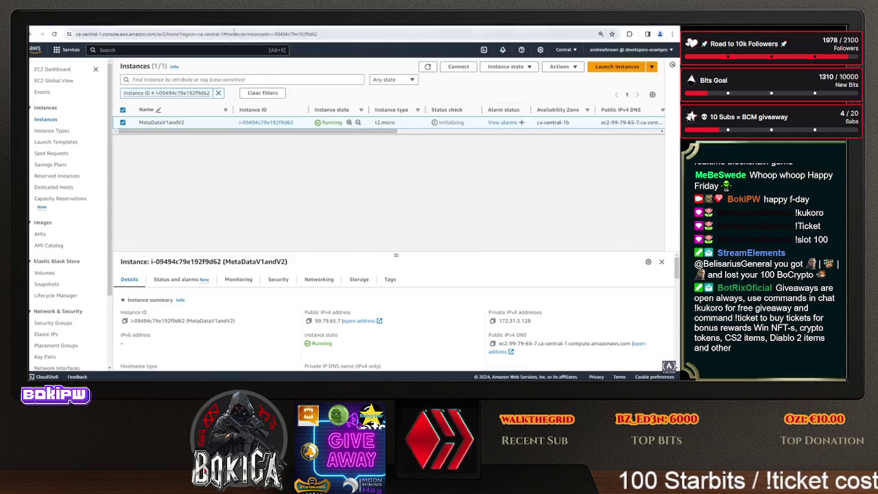
- After checking the terminal, open the instance's Connect to instance page and reload it
key(ctrl+Tab)
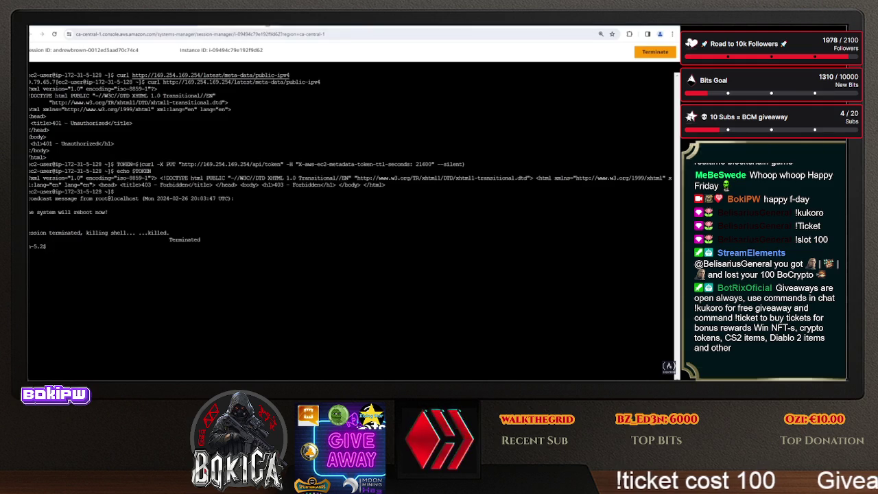
key(ctrl+Tab)
key(ctrl+Tab)
click(458, 80)
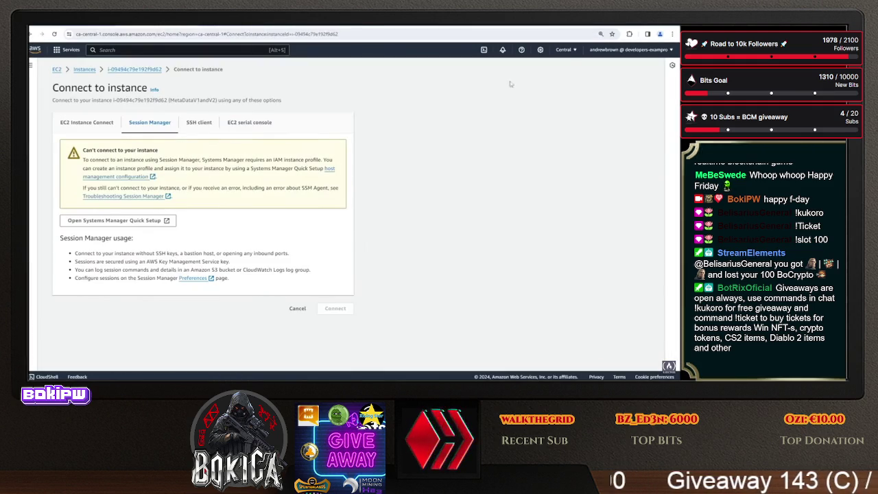
click(257, 34)
- Reload the Connect page until the IAM profile warning clears, then start a Session Manager session
key(Return)
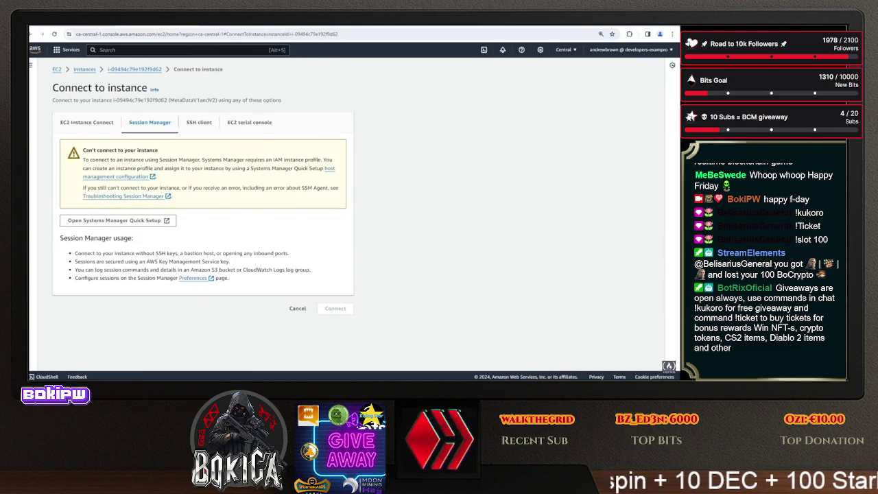
key(F5)
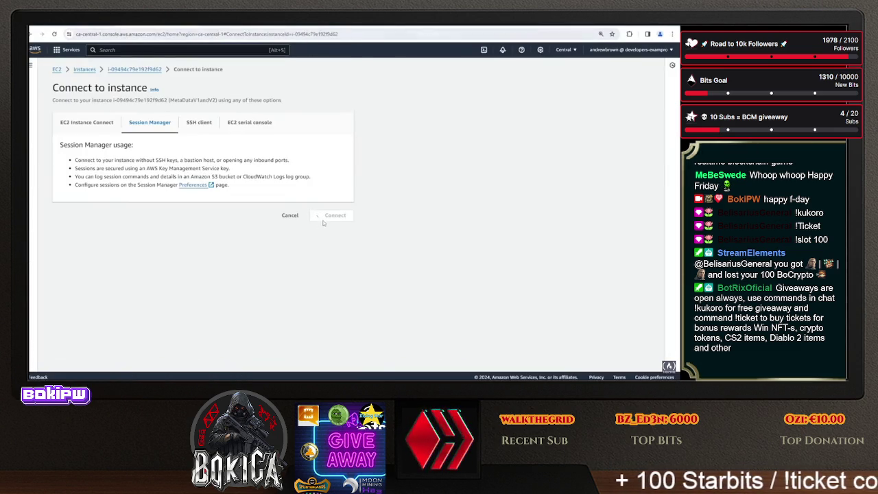
click(333, 215)
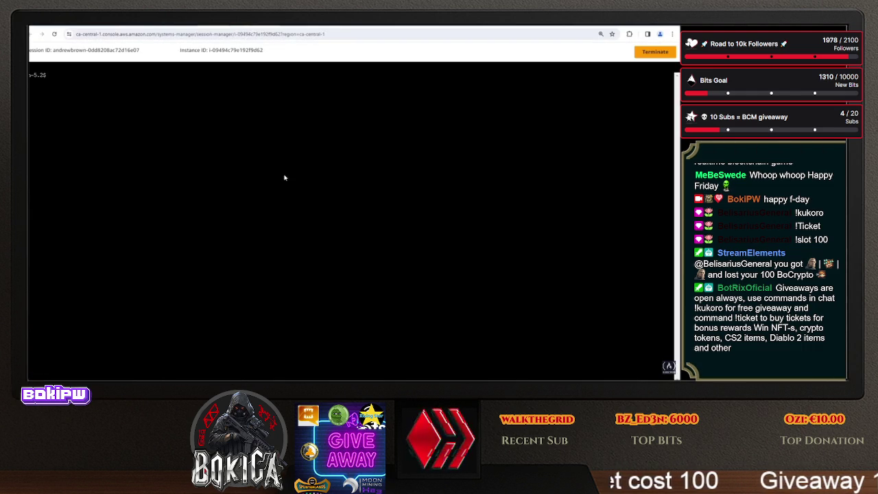
- Switch to the ec2-user account and copy the TOKEN=$(curl -X PUT ...) command from the notes
text(- ec2-user)
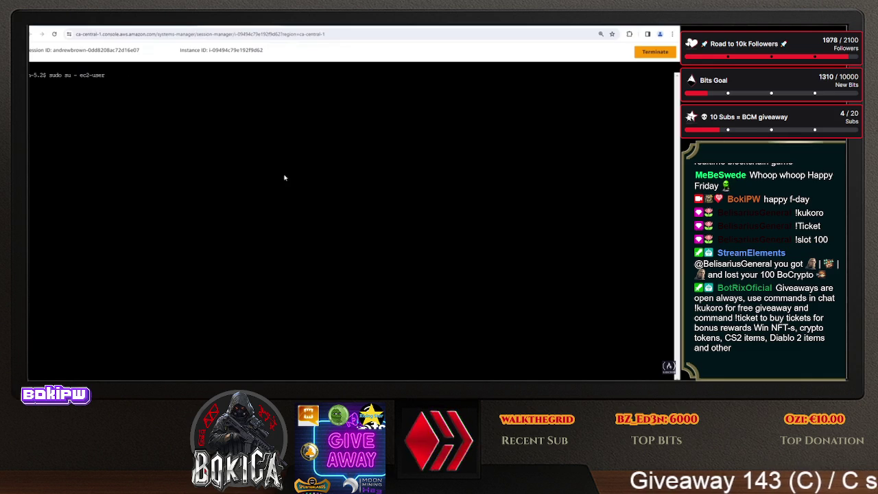
key(Return)
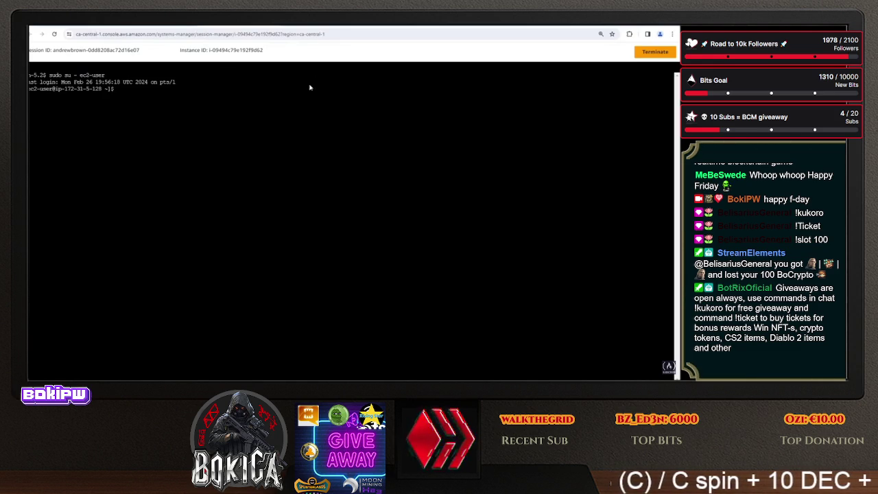
key(ctrl+Tab)
right_click(383, 177)
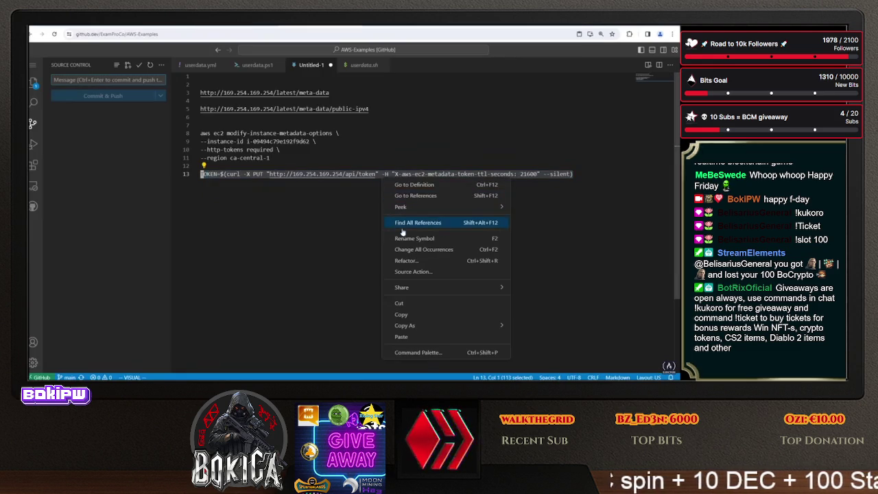
click(412, 313)
key(ctrl+Tab)
- Paste the TOKEN command in the terminal and run echo $TOKEN, which returns 403 Forbidden
right_click(256, 129)
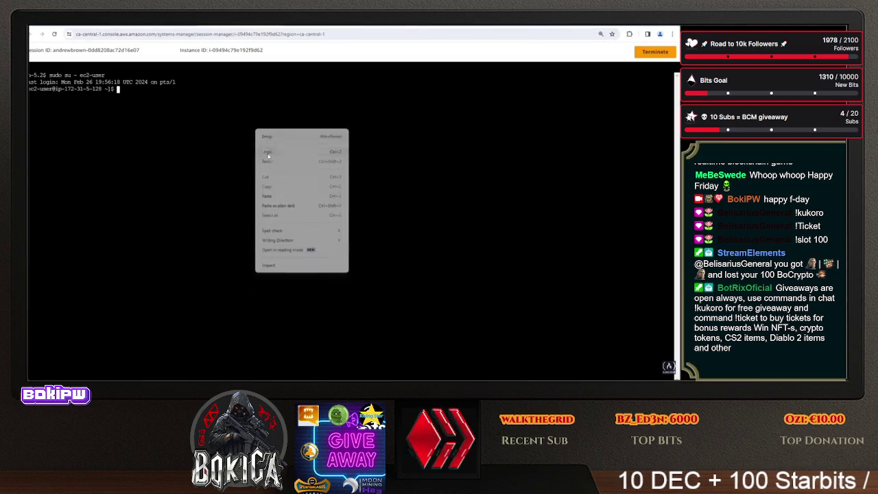
click(293, 197)
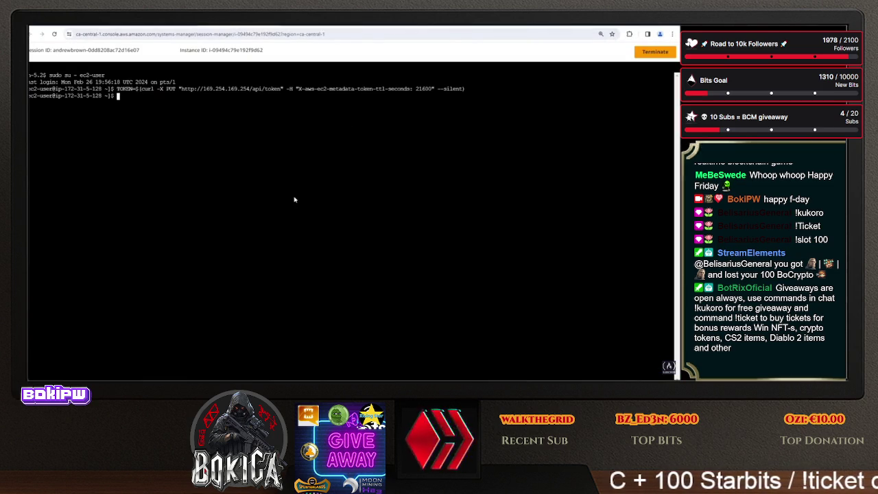
text(echo $)
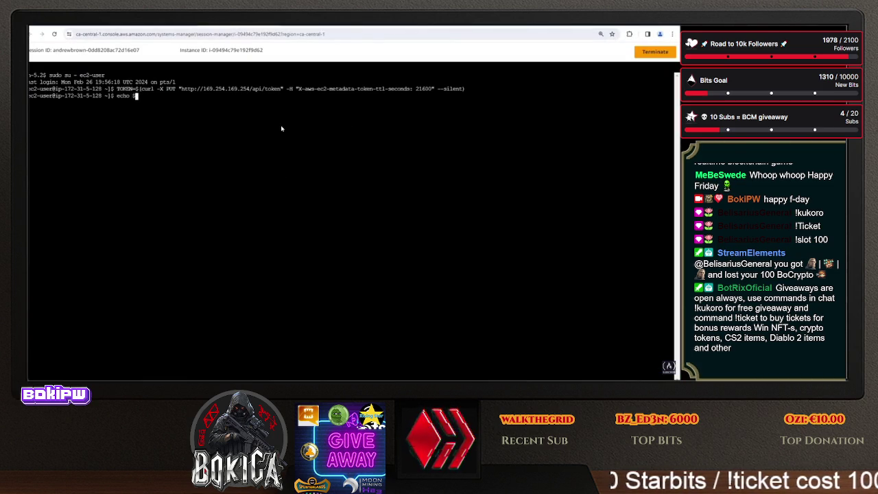
text(TOKEN)
key(Return)
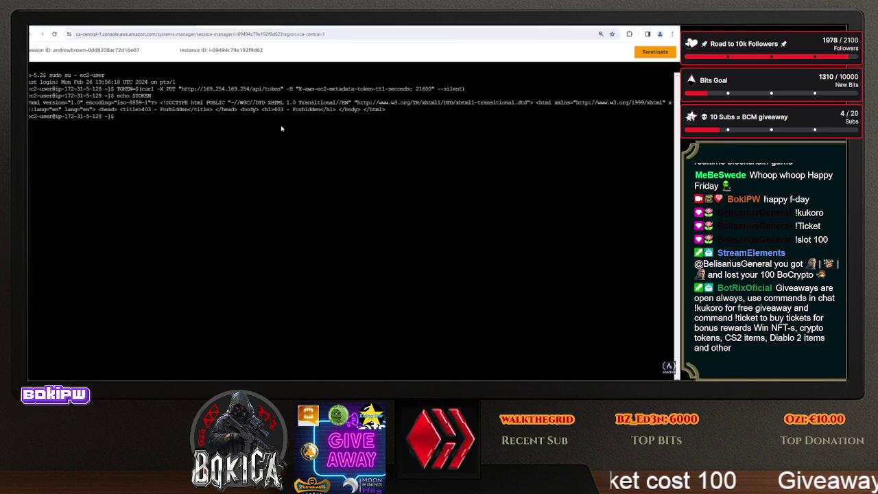
key(ctrl+Tab)
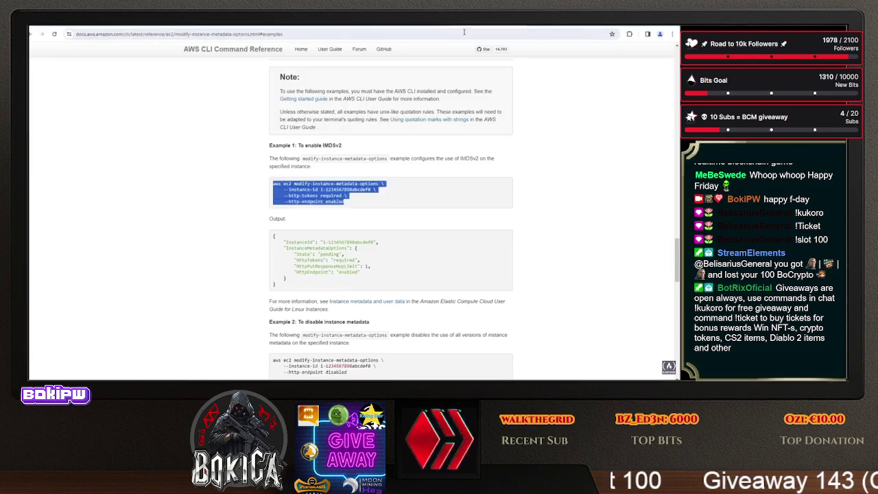
- Search 'metadata ec2 docs' and open the Instance metadata and user data documentation
text(metadata)
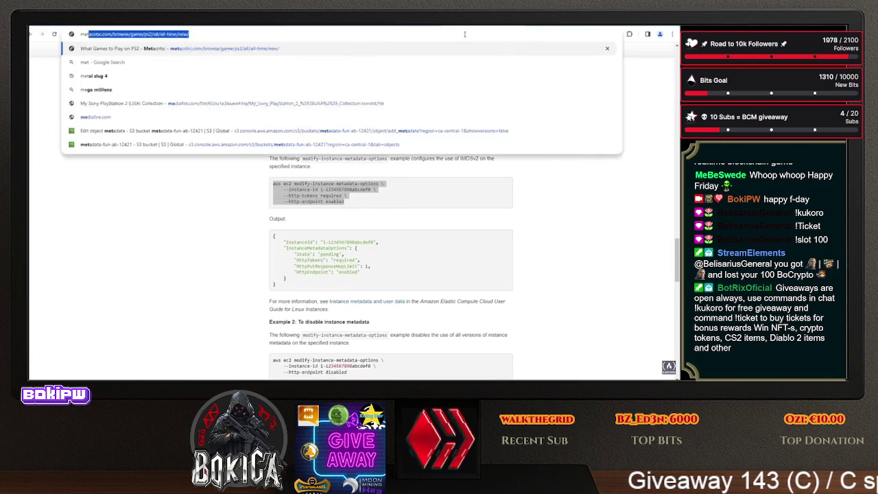
text( ec2 docs)
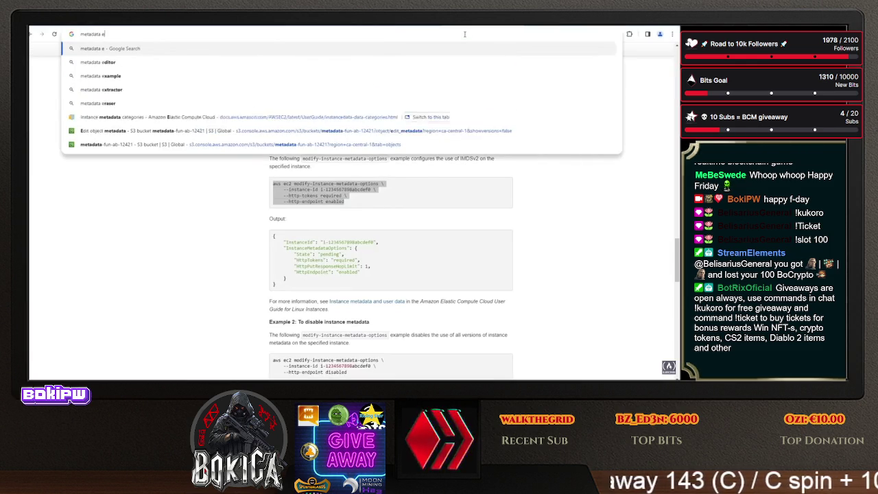
key(Return)
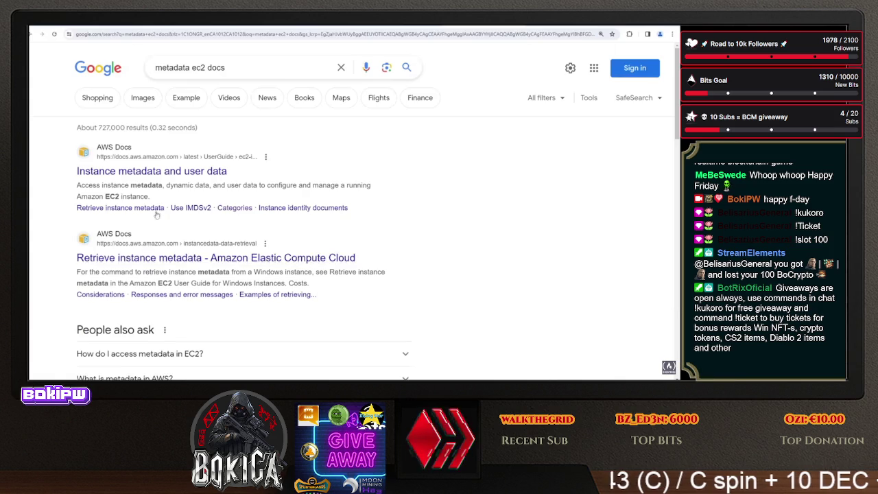
click(206, 171)
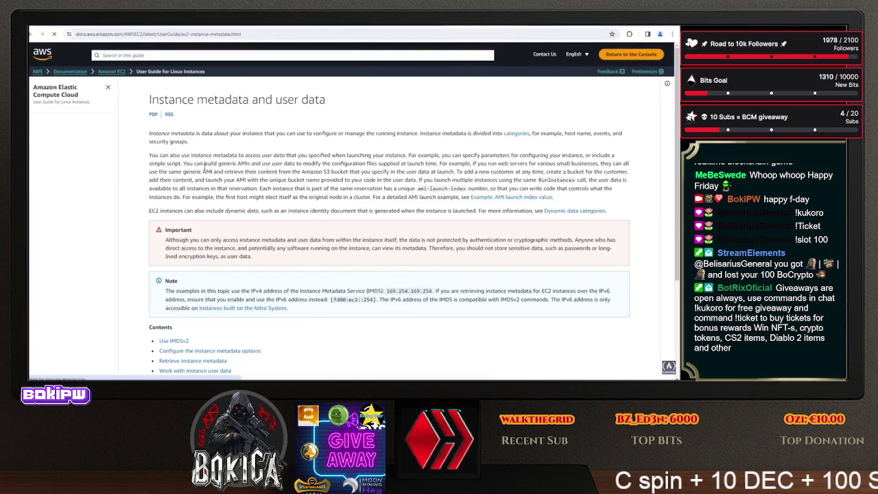
scroll(274, 233, down, 2)
scroll(276, 236, up, 2)
scroll(276, 233, down, 3)
scroll(276, 233, up, 2)
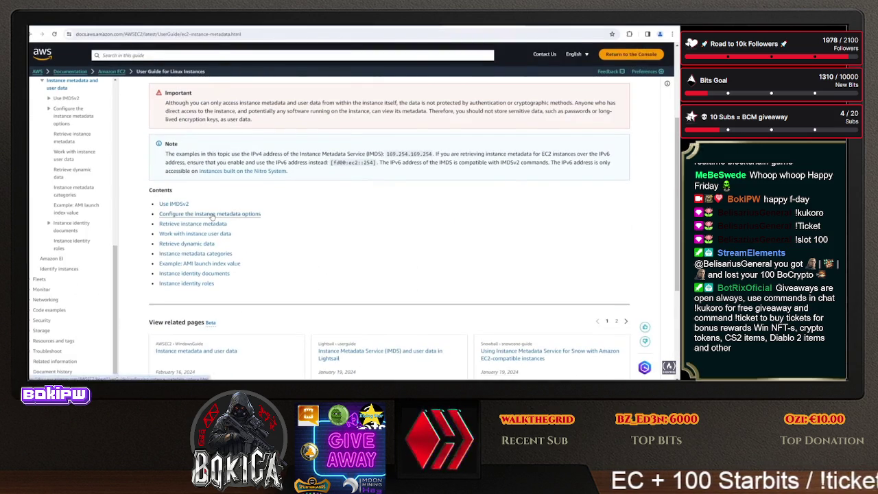
- Visit the Use IMDSv2 topic, then go to Retrieve instance metadata in the sidebar
click(174, 204)
scroll(148, 199, down, 2)
scroll(147, 199, up, 2)
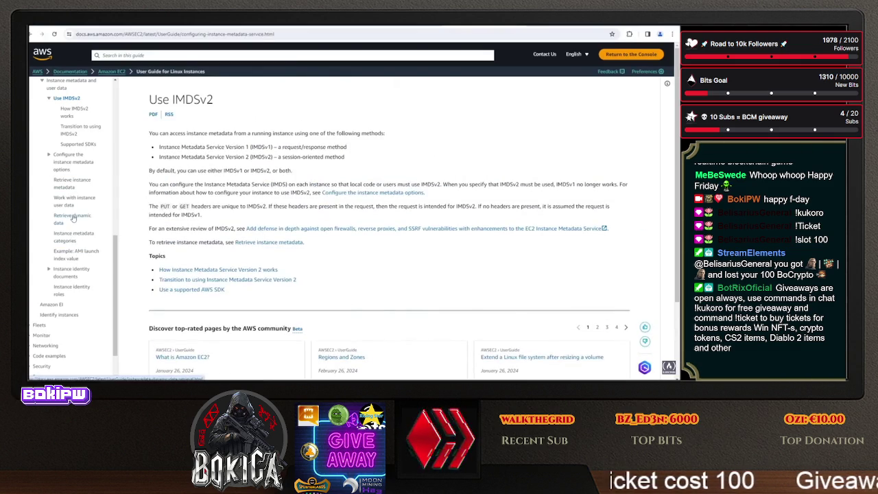
click(84, 181)
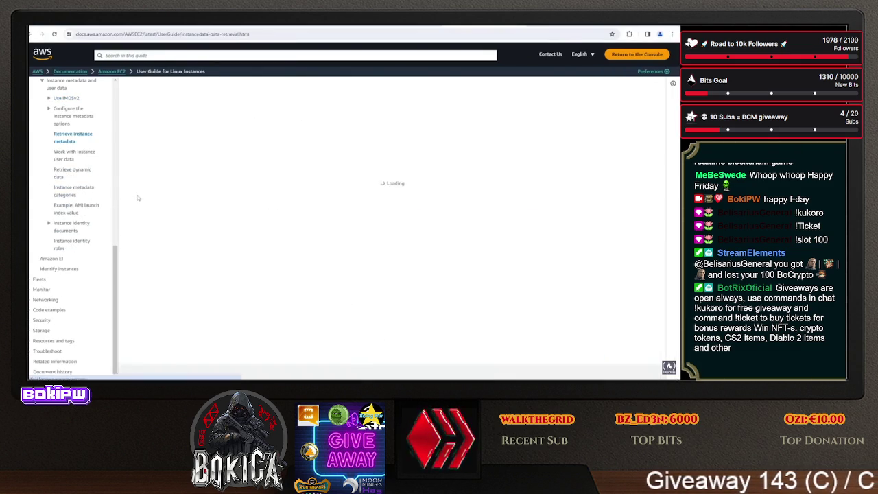
- Select and copy the two-line IMDSv2 token-and-metadata curl command from the example code block
scroll(157, 214, down, 4)
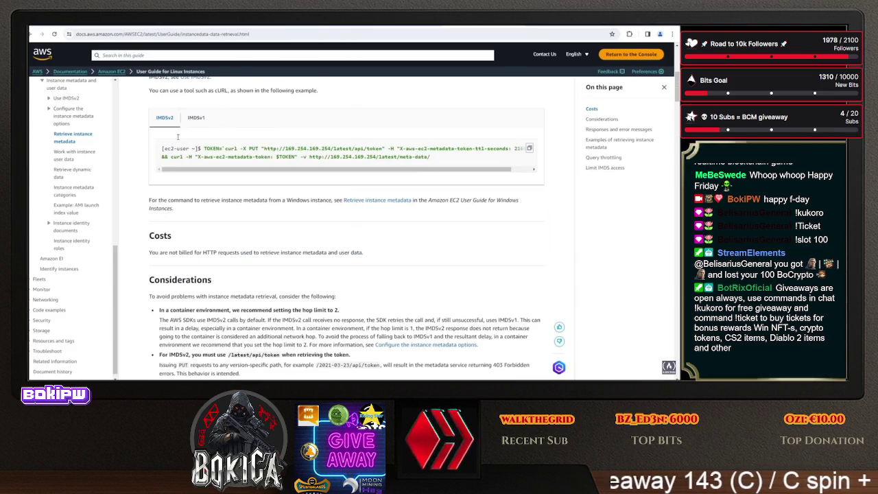
drag(251, 168, 271, 168)
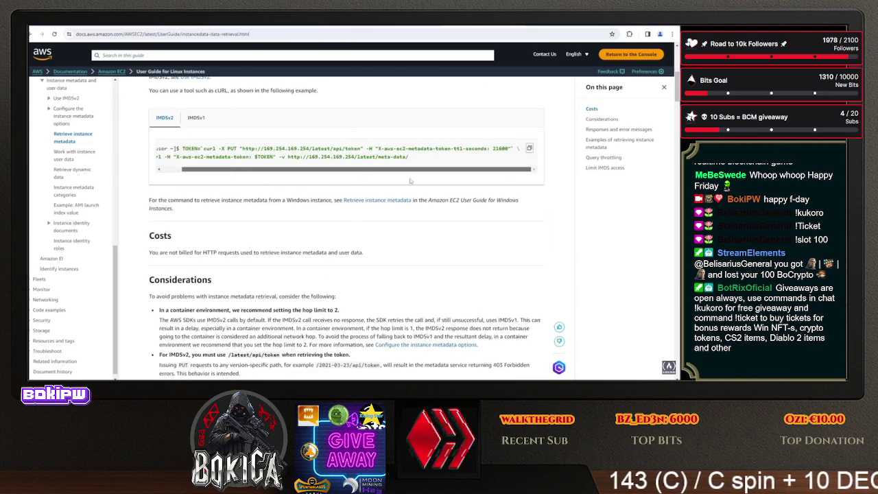
mouse_move(178, 148)
mouse_down()
mouse_move(449, 149)
mouse_move(439, 161)
mouse_up()
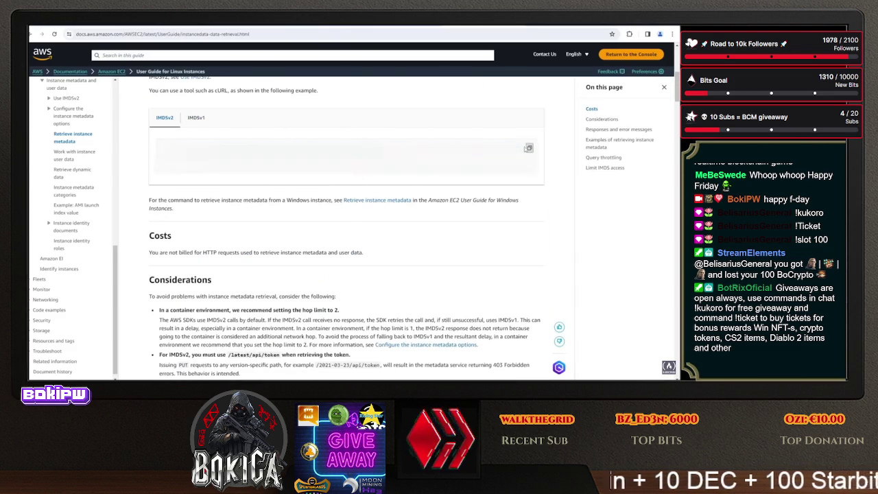
key(ctrl+Tab)
key(ctrl+Tab)
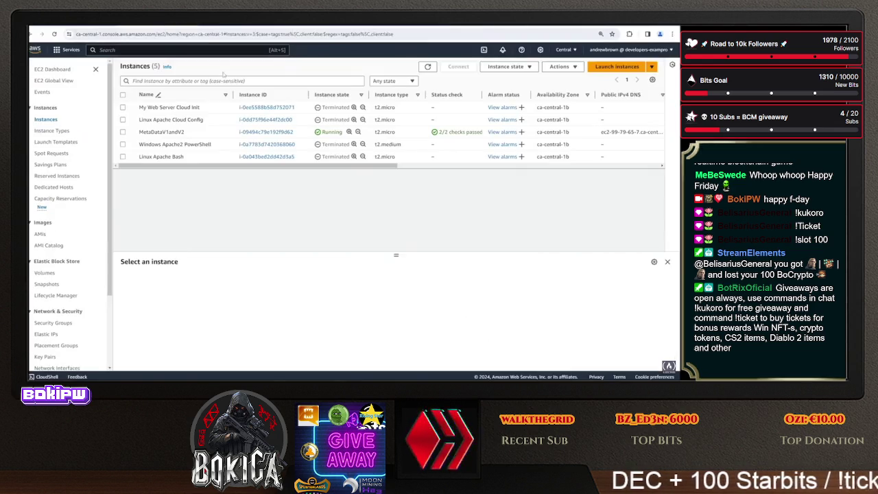
- Paste and run the IMDSv2 curl command, getting HTTP 200 OK with the metadata categories listed
right_click(260, 146)
click(296, 212)
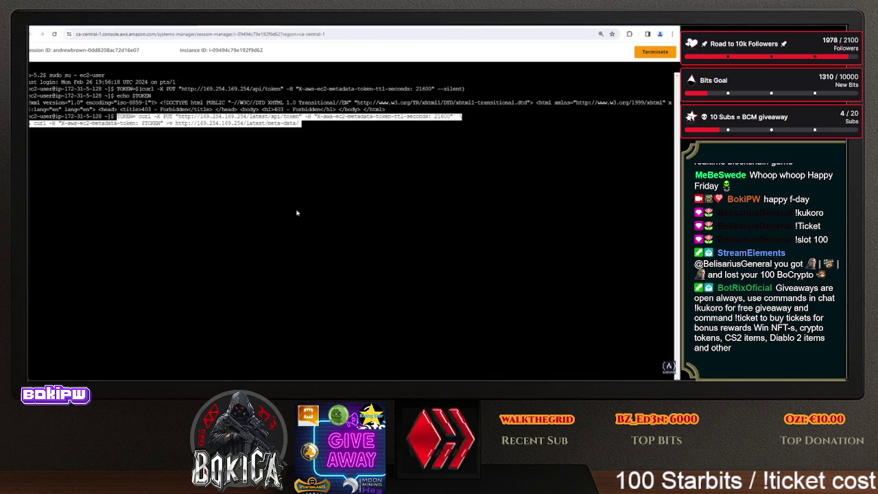
key(Return)
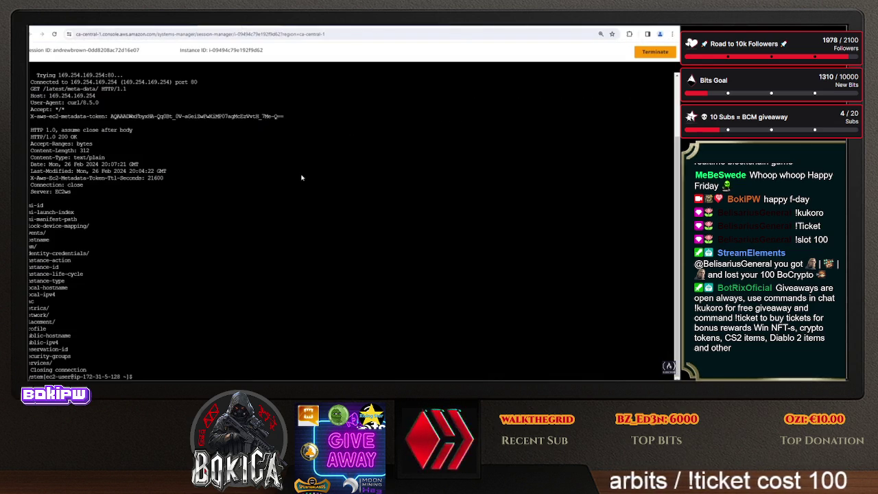
scroll(301, 178, up, 3)
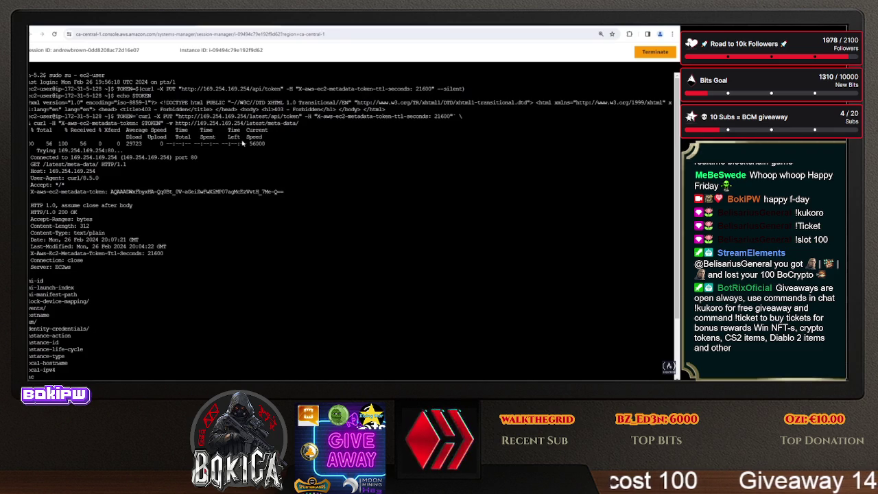
scroll(226, 178, down, 3)
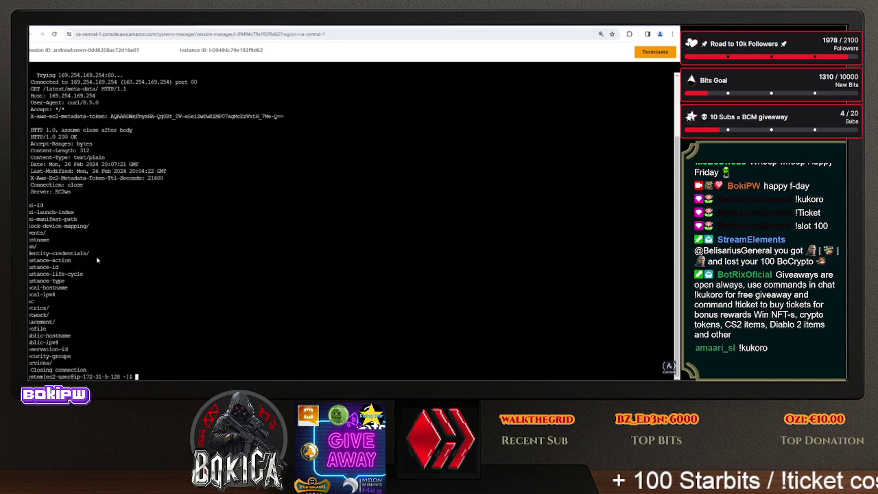
scroll(152, 251, up, 4)
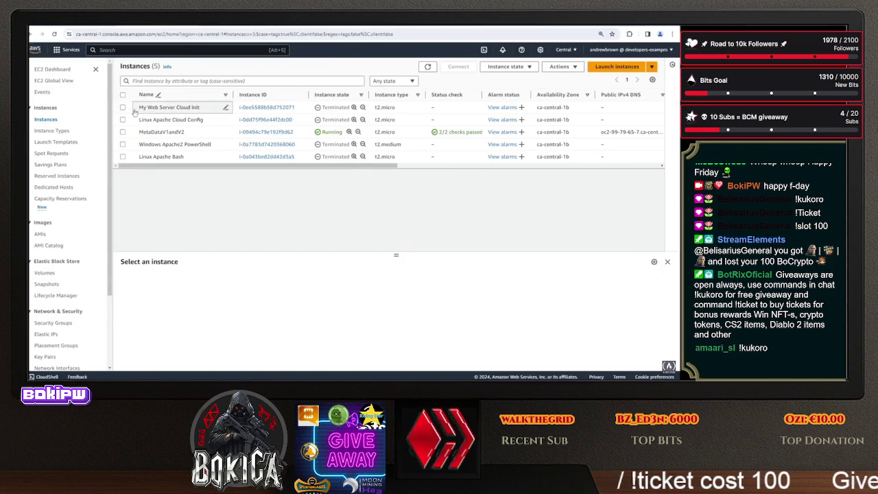
- Refresh the Instances list, select MetaDataV1andV2, and confirm Terminate instance
click(427, 66)
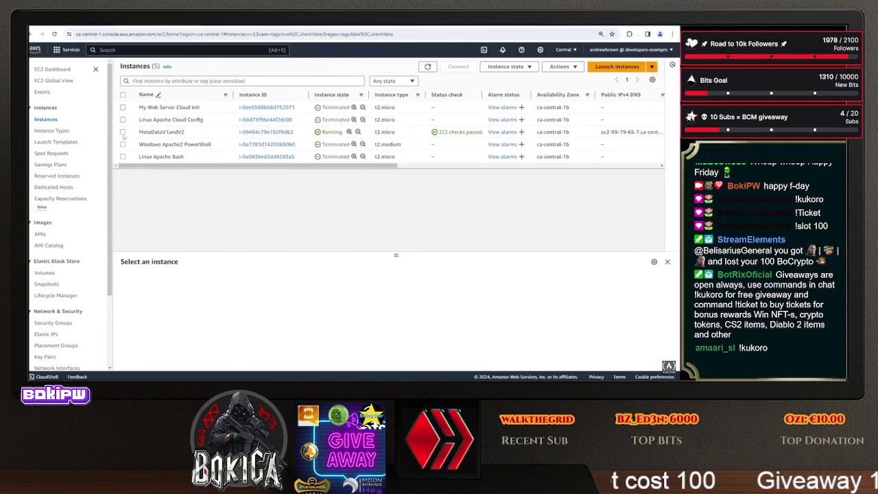
click(480, 133)
click(507, 66)
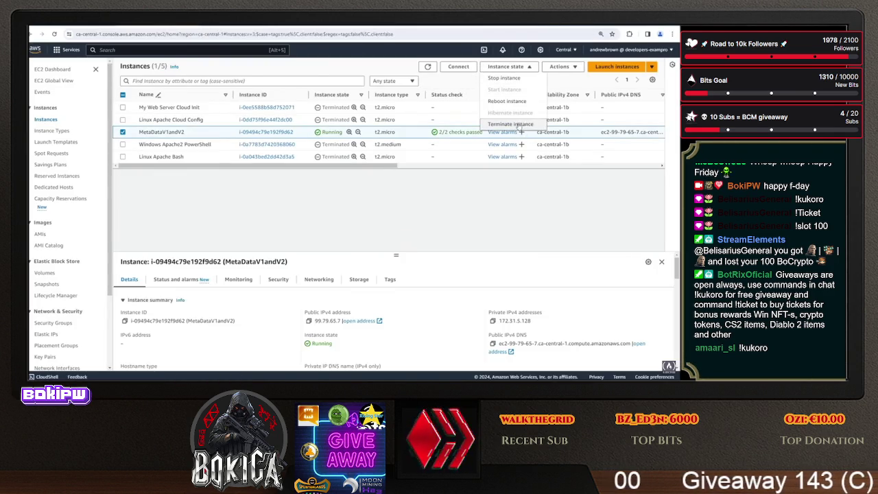
click(509, 127)
click(519, 272)
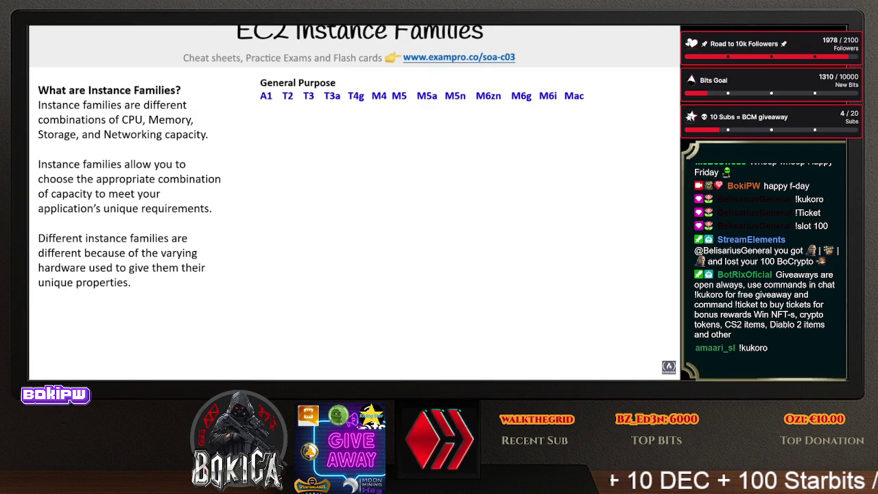
- Advance through the General Purpose description and use cases, then the Compute Optimized families, description and use cases
key(Right)
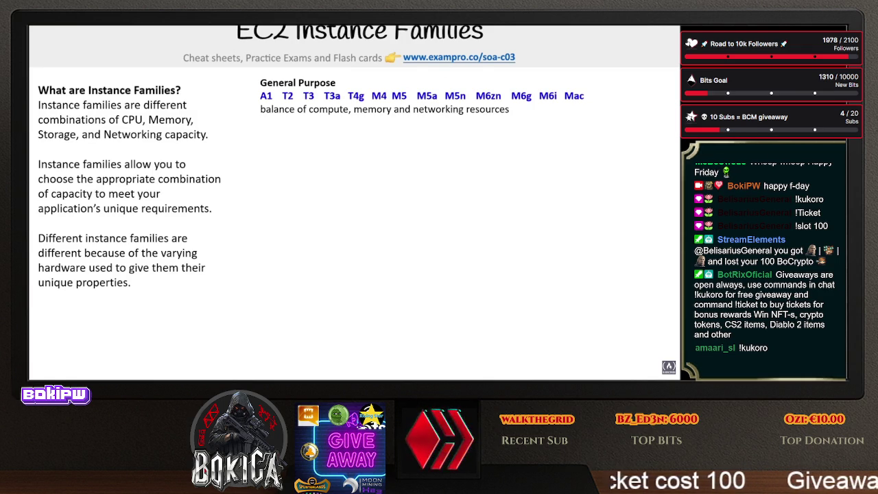
key(Right)
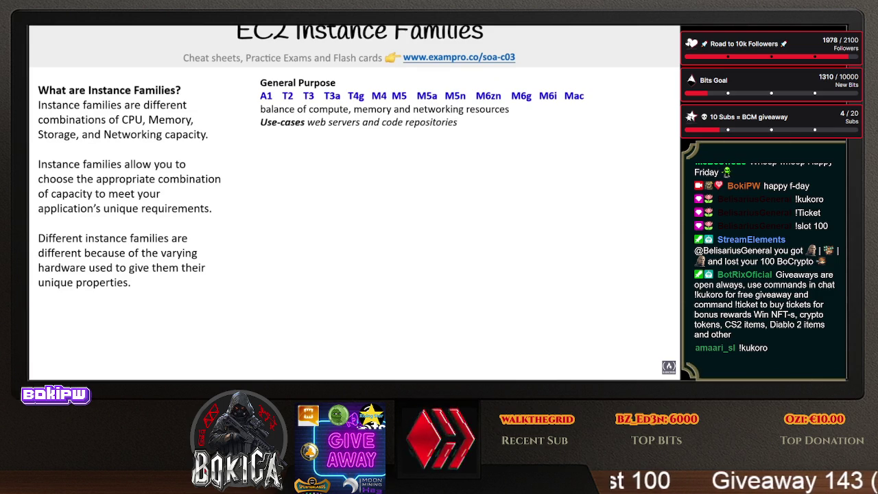
key(Right)
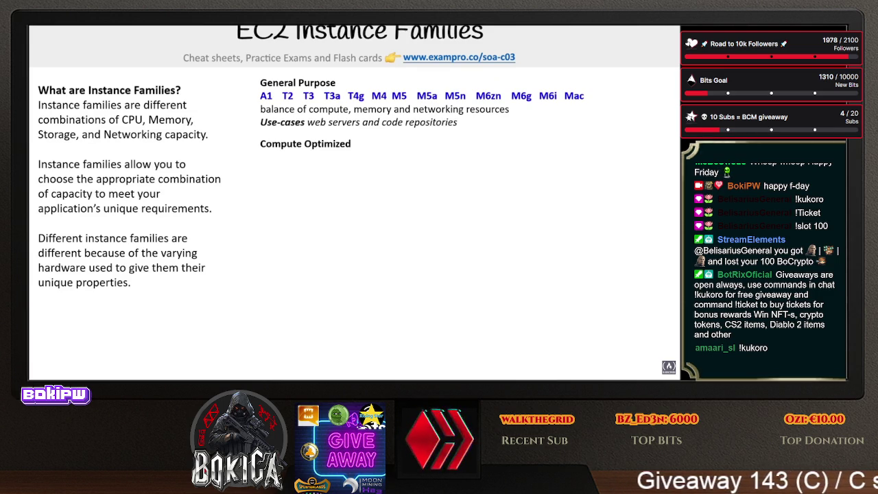
key(Right)
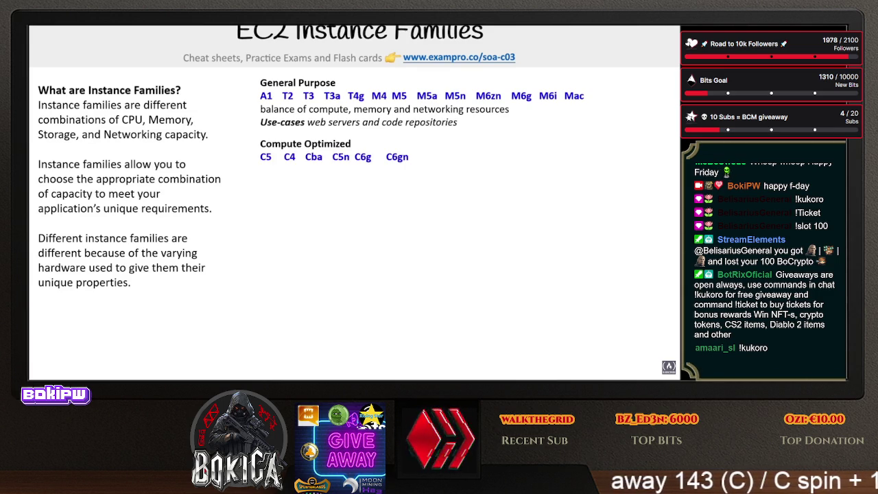
key(Right)
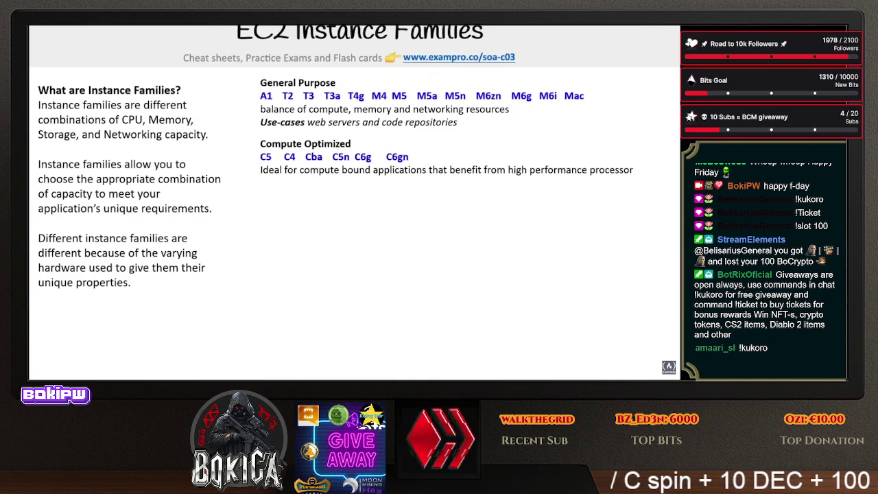
key(Right)
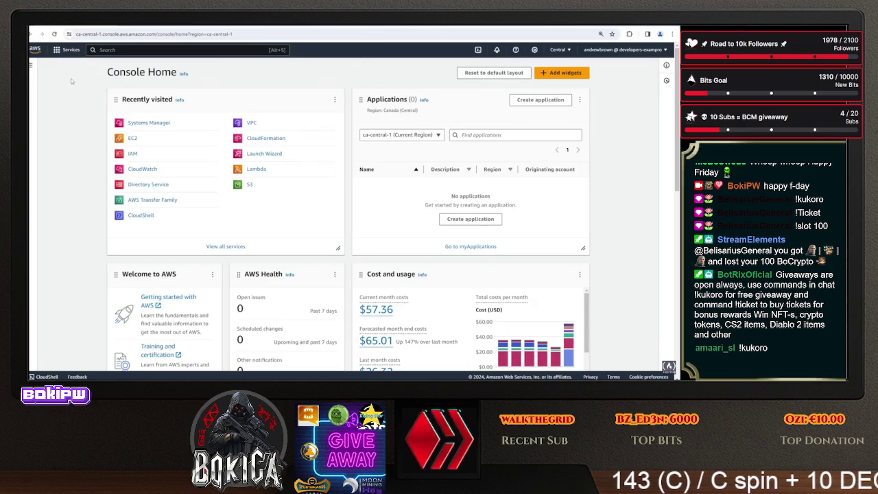
- Go to the EC2 dashboard, start Launch instance, and scroll down to the Instance type section
click(132, 139)
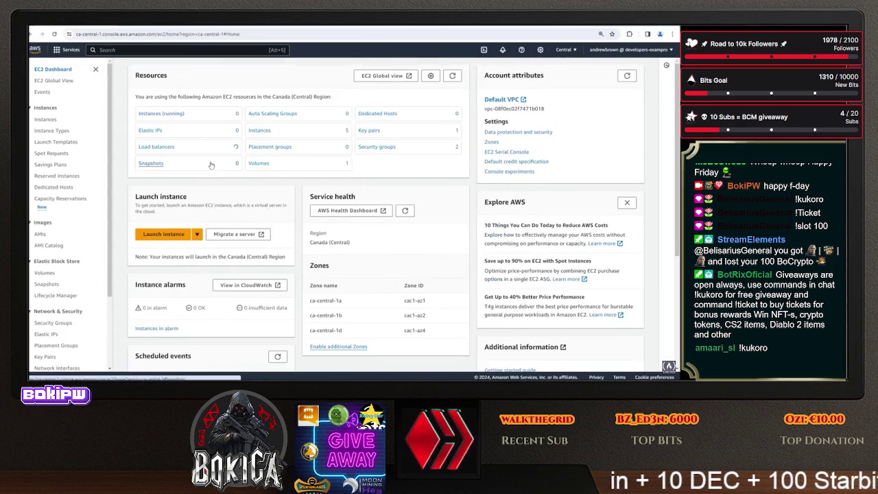
click(161, 114)
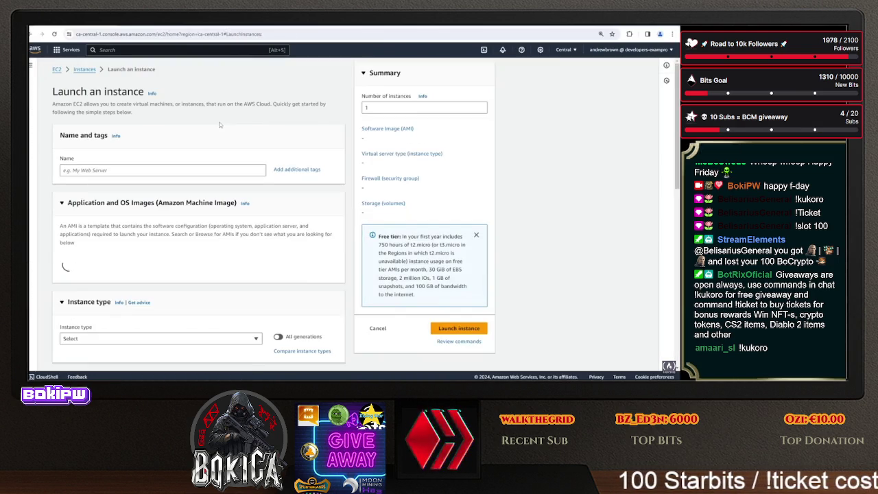
scroll(131, 140, down, 7)
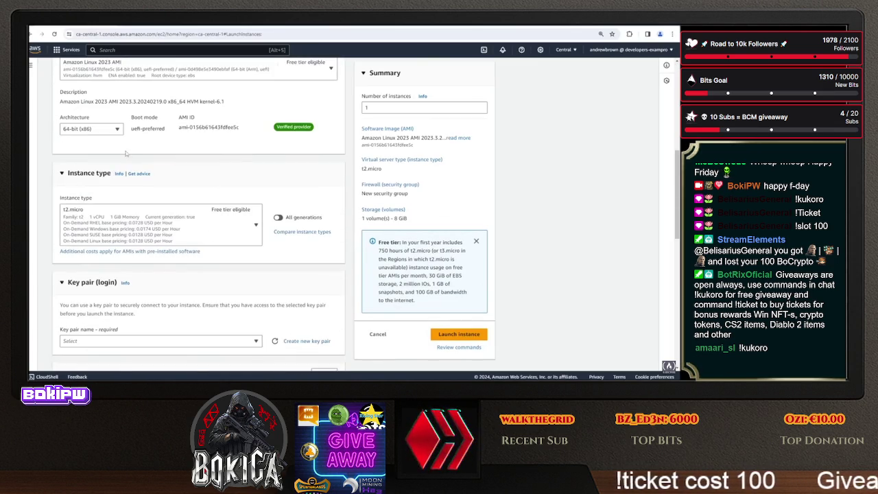
- In Get advice, set Use Case to Content Delivery Networks (CDNs) and Workload type to Machine Learning
click(139, 175)
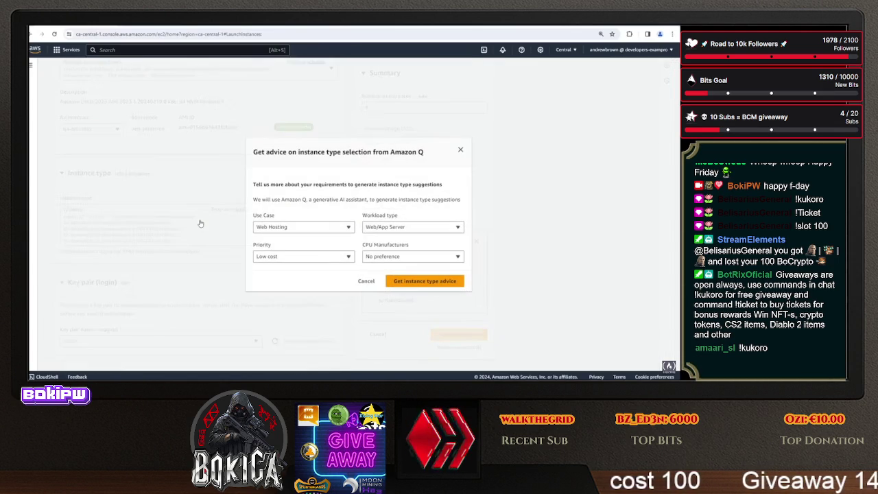
click(339, 230)
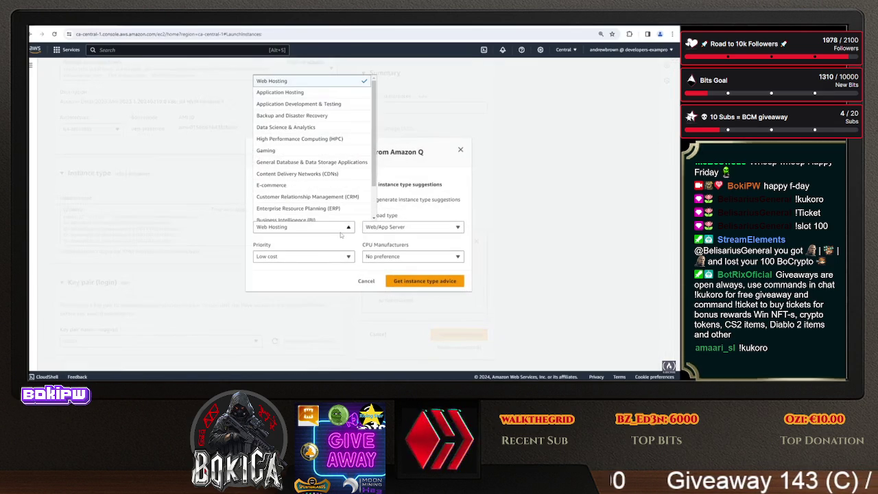
click(319, 247)
click(316, 233)
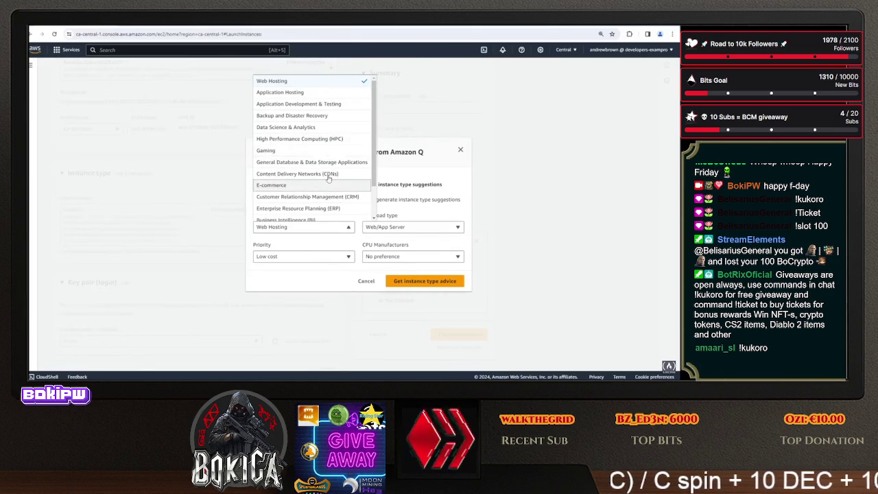
click(321, 174)
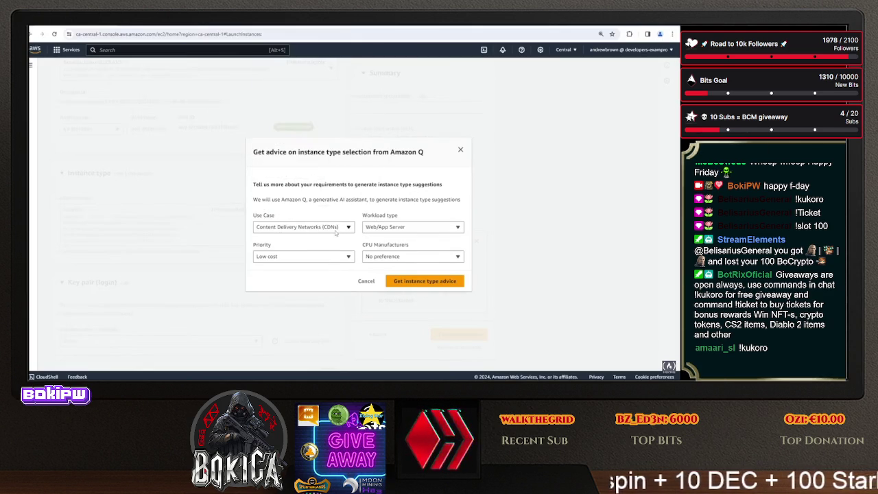
click(384, 228)
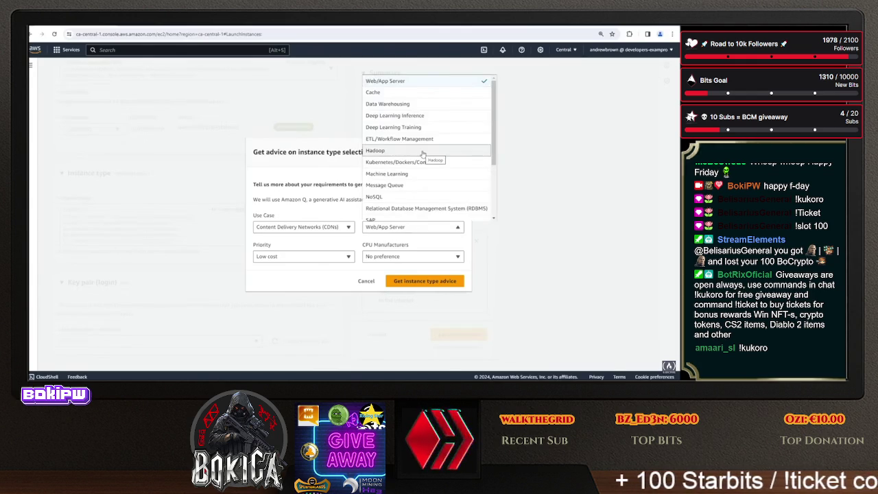
scroll(434, 189, down, 3)
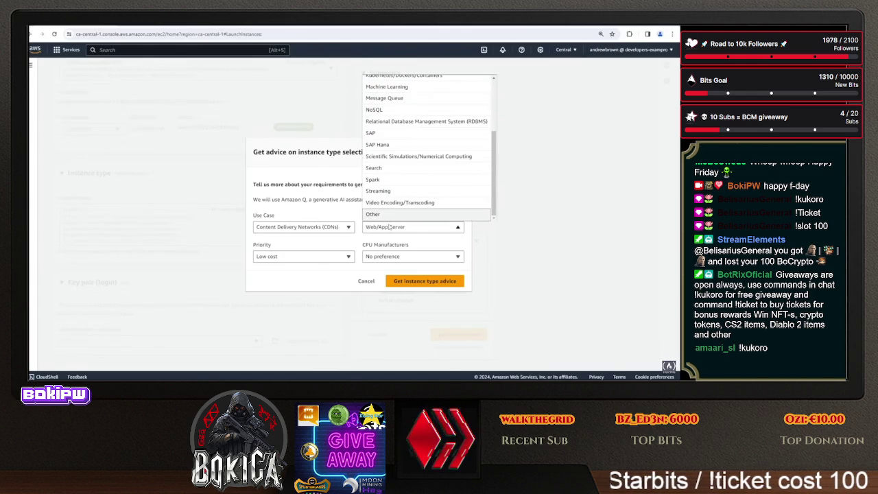
click(389, 227)
click(385, 229)
click(412, 175)
- Set Priority to High performance and request instance type advice from Amazon Q
click(302, 256)
click(281, 288)
click(412, 256)
click(384, 279)
click(425, 281)
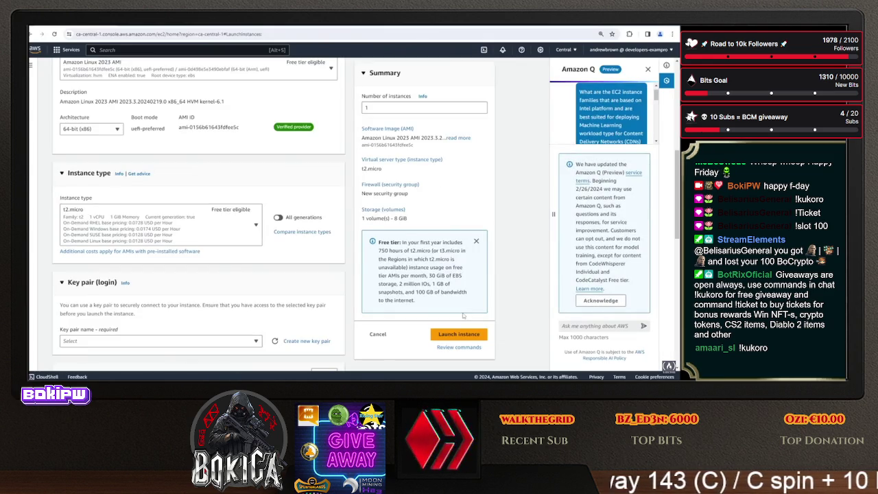
- Widen the Amazon Q panel to read its full instance recommendation
scroll(205, 168, down, 2)
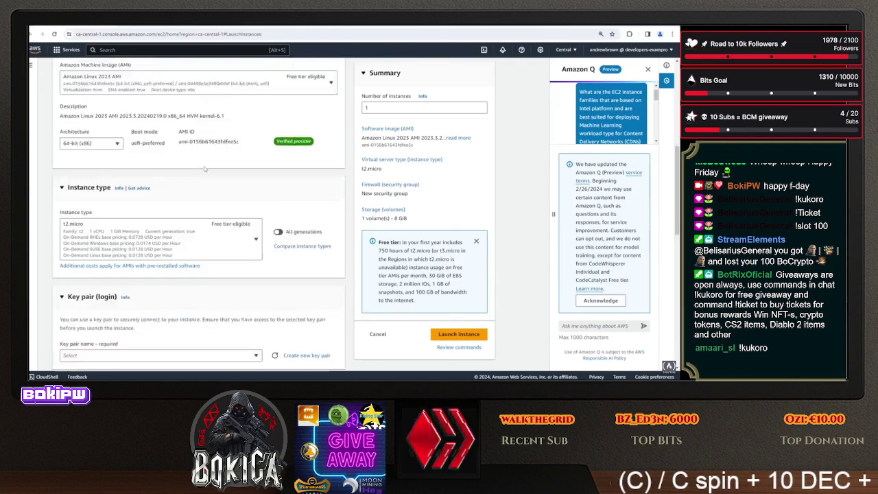
scroll(203, 168, up, 5)
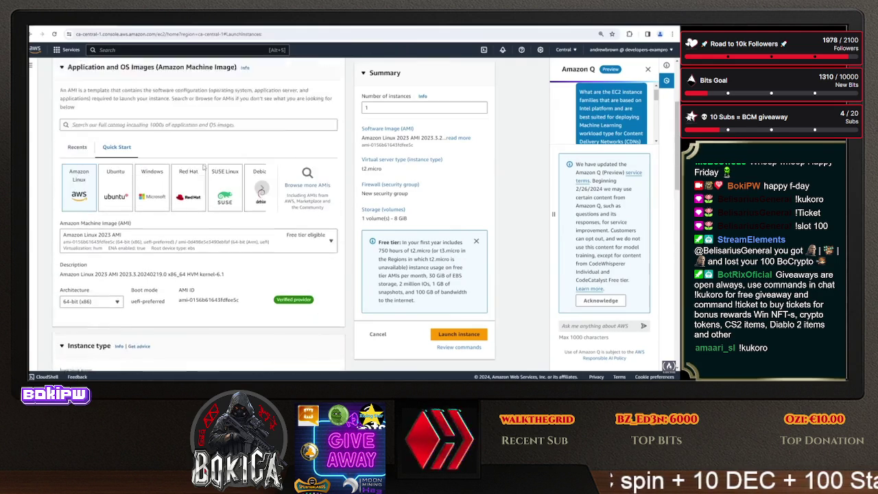
scroll(203, 166, down, 5)
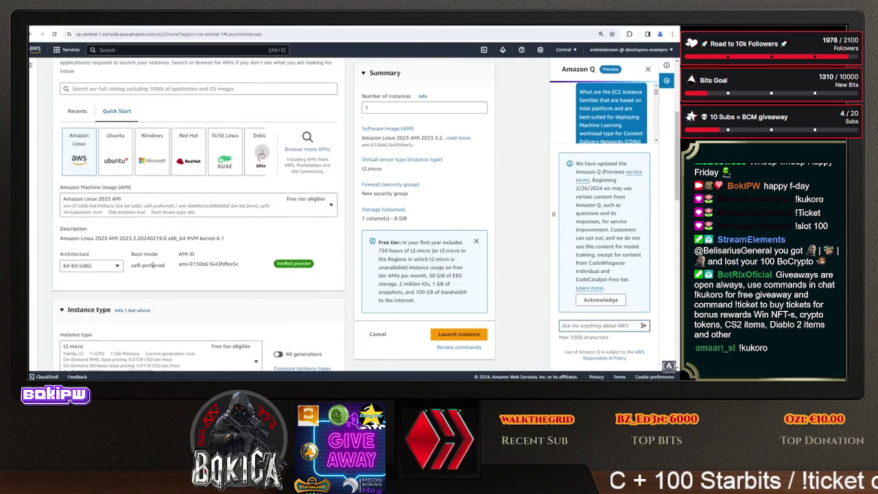
scroll(129, 261, down, 3)
drag(552, 214, 398, 209)
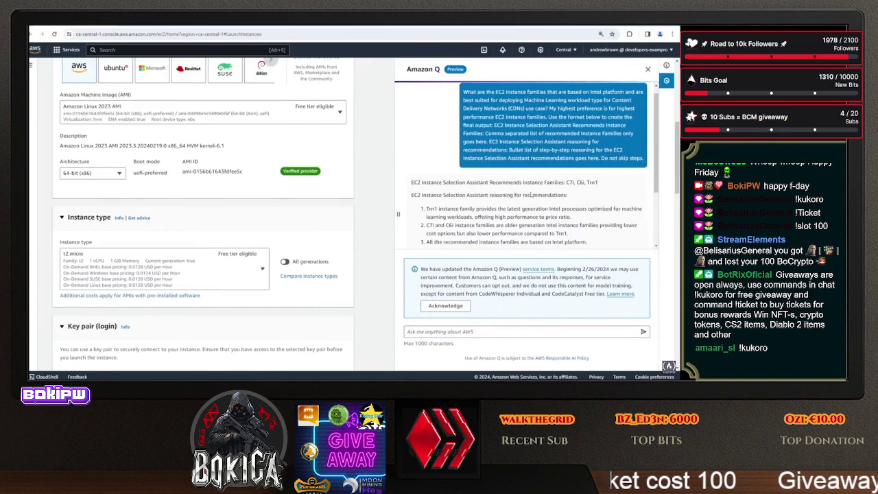
- Highlight the recommended families C7i, C6i and Trn1, then close the Amazon Q panel
scroll(529, 195, down, 3)
scroll(531, 185, up, 1)
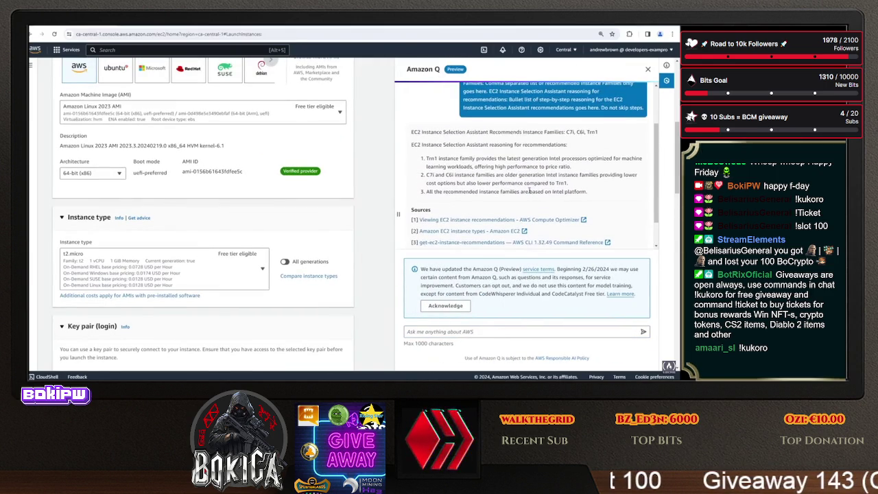
mouse_move(468, 134)
mouse_down()
mouse_move(568, 145)
mouse_move(599, 133)
mouse_up()
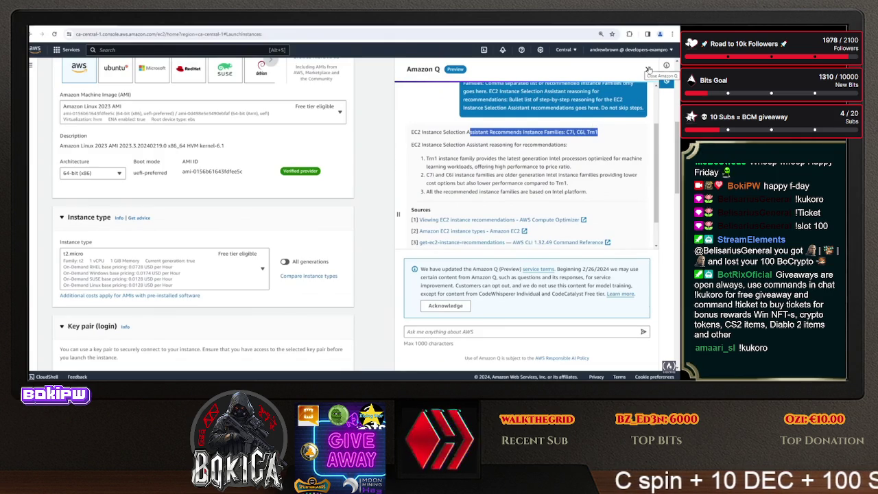
key(alt+Tab)
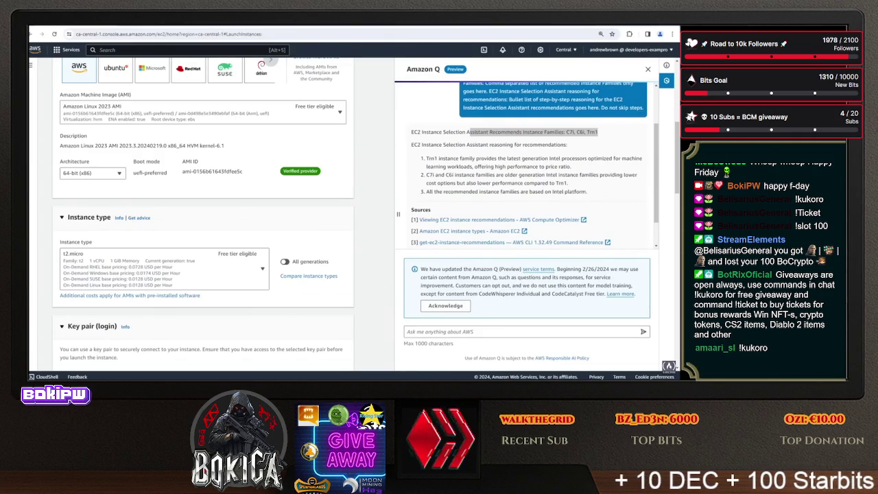
click(648, 70)
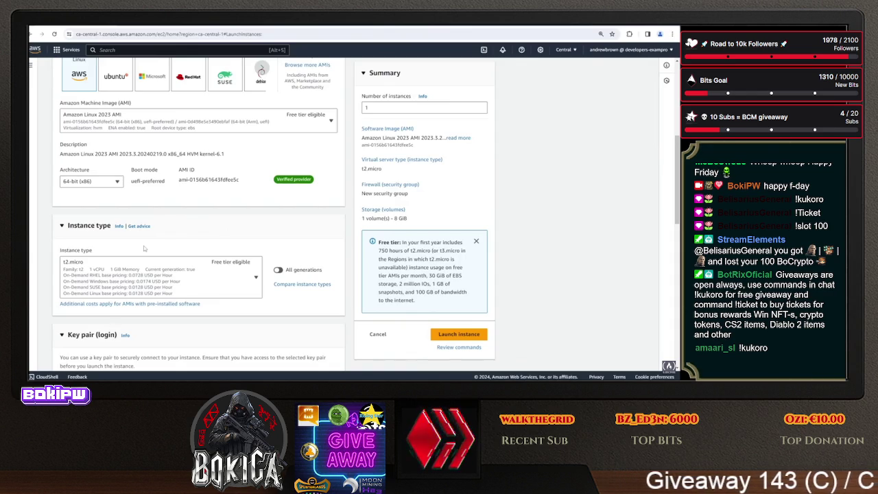
- Open the Compare instance types page from the Instance type section, with t2.micro selected
scroll(151, 249, down, 1)
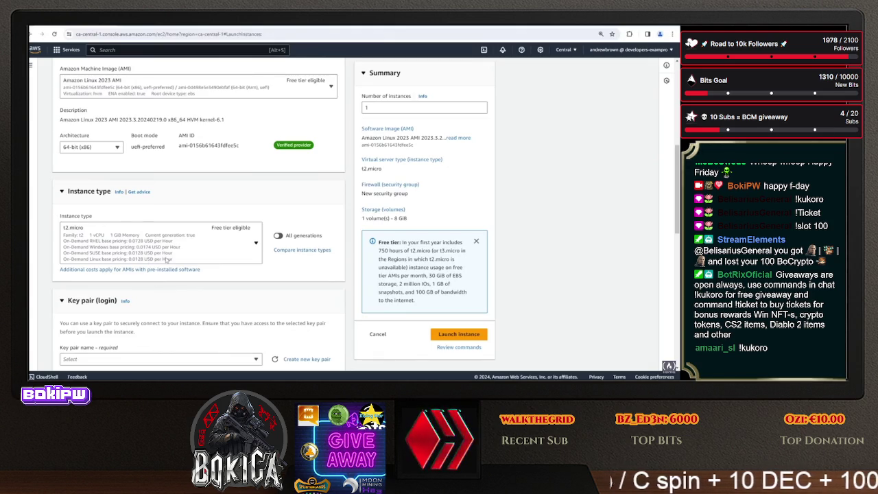
click(288, 252)
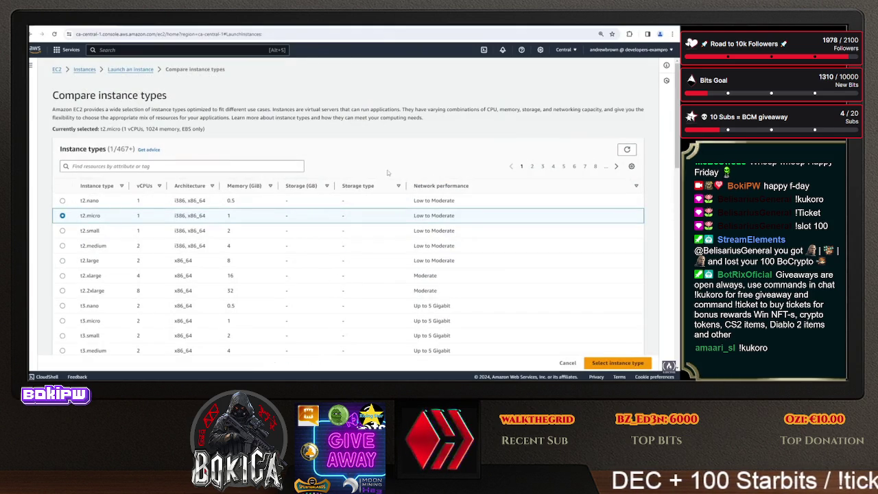
- Sort the instance type comparison by Network performance in reverse order
scroll(346, 159, down, 2)
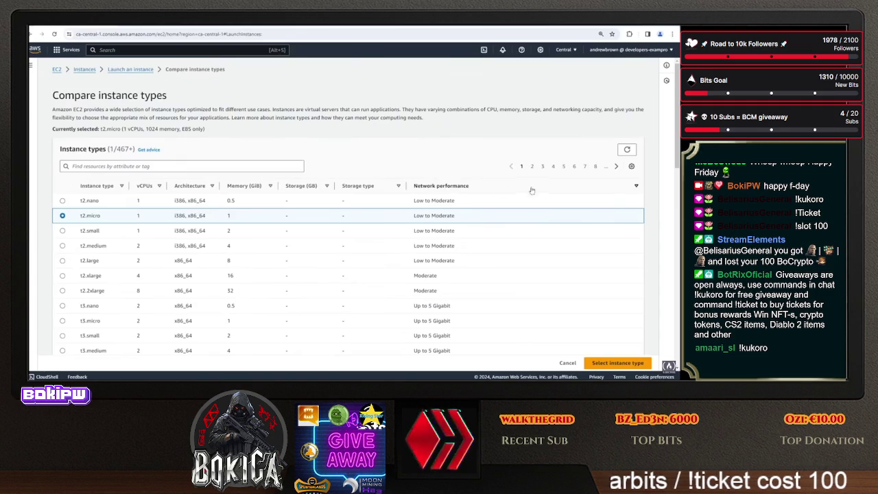
click(636, 186)
click(636, 186)
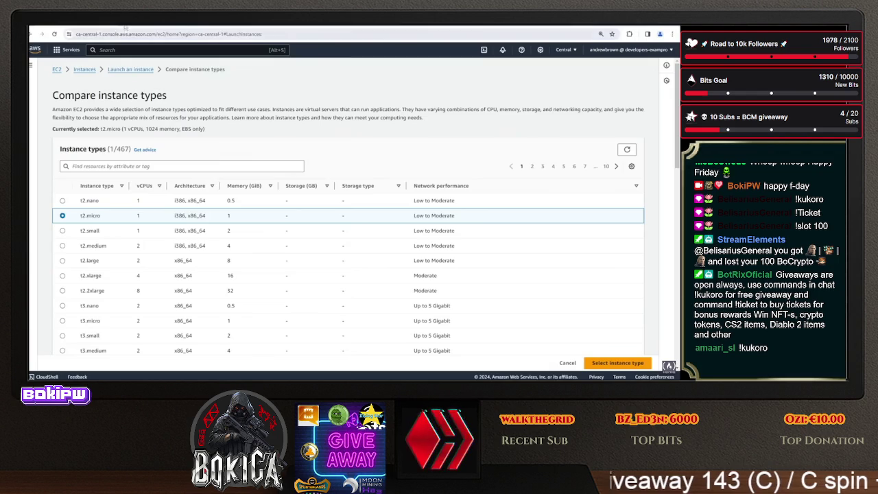
key(ctrl+t)
- Google 'instance types pricing' and open the Amazon EC2 On-Demand Pricing page
text(instance types pricin)
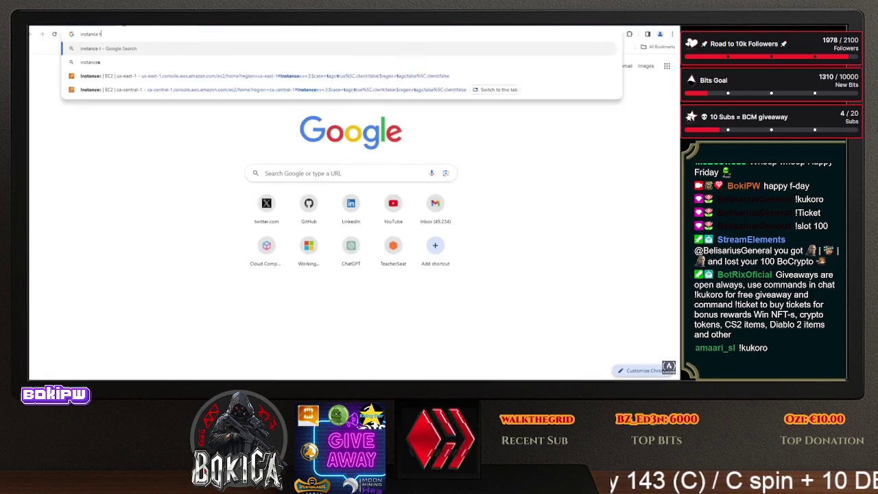
text(g)
key(Return)
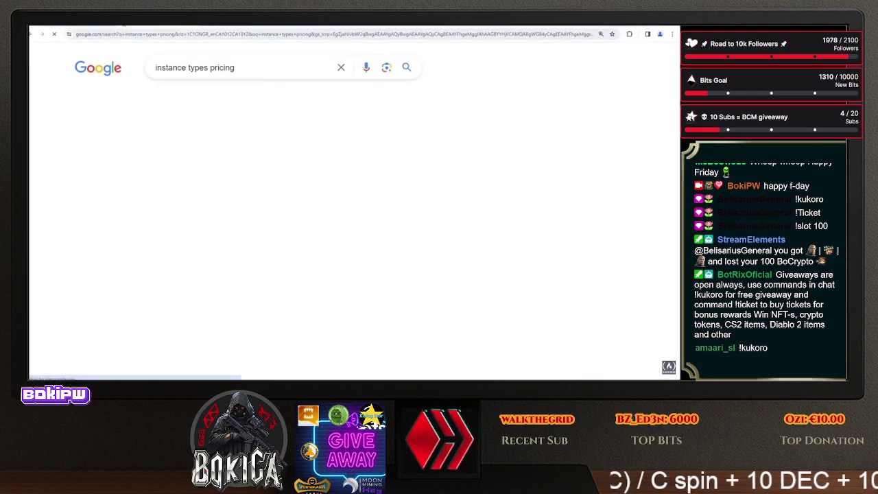
click(151, 175)
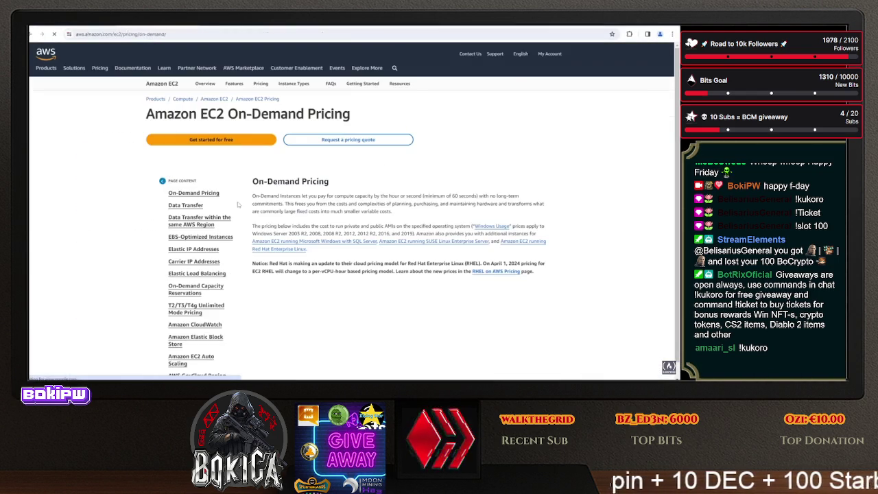
- Scroll through the hourly instance rates, then return to Compare instance types
scroll(163, 183, down, 10)
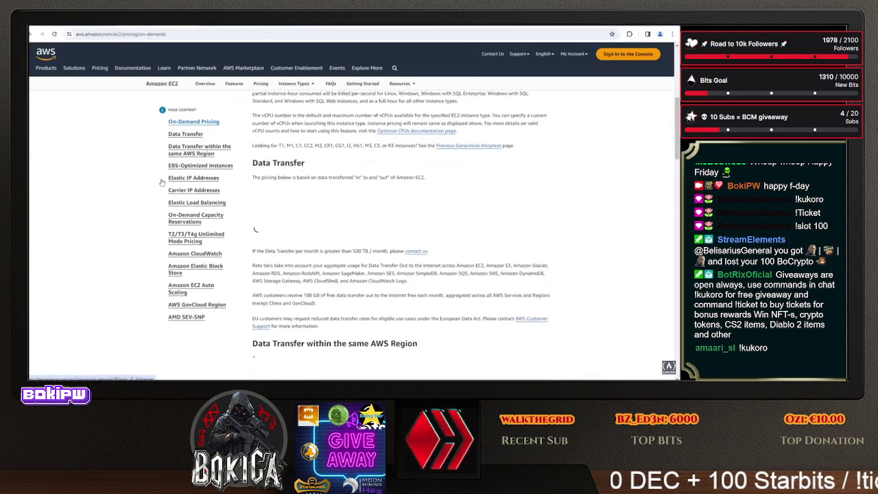
scroll(348, 158, up, 3)
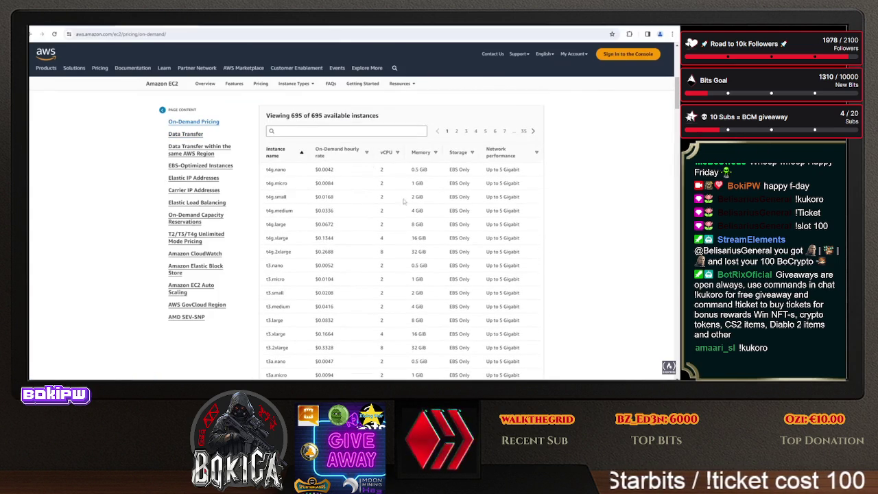
scroll(339, 182, up, 5)
scroll(339, 182, down, 1)
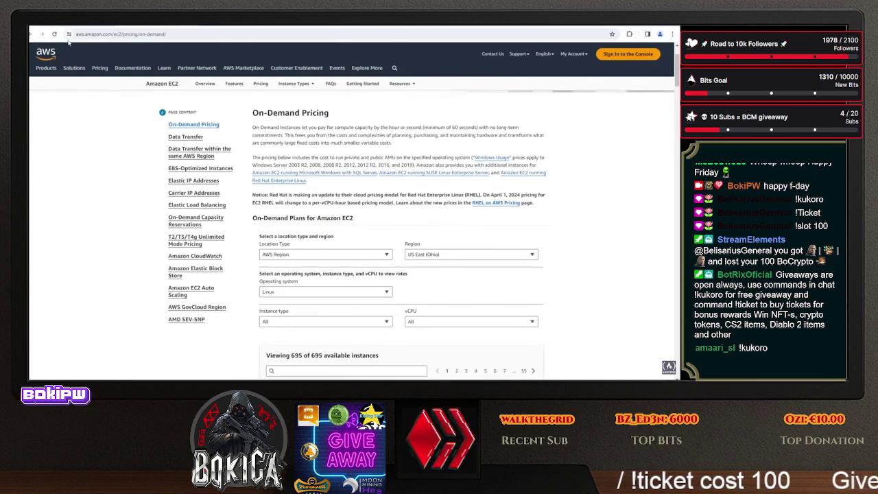
click(88, 27)
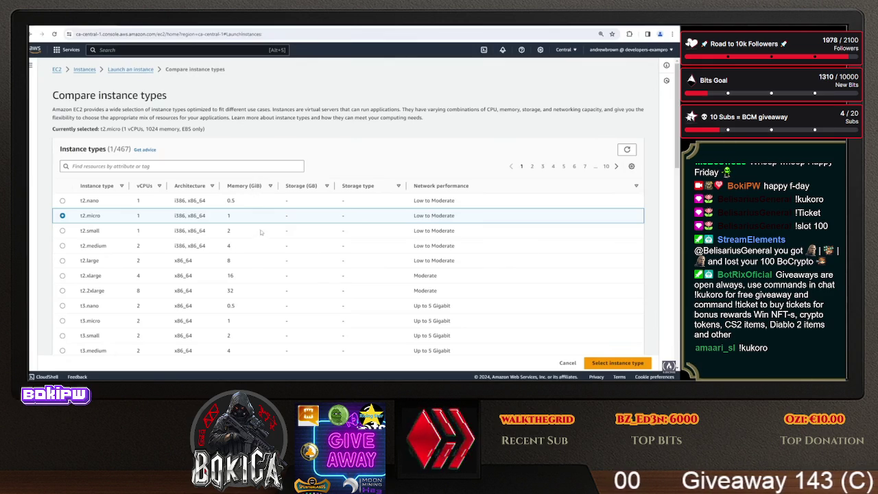
- Filter the instance types to GPUs = 2
scroll(171, 272, down, 15)
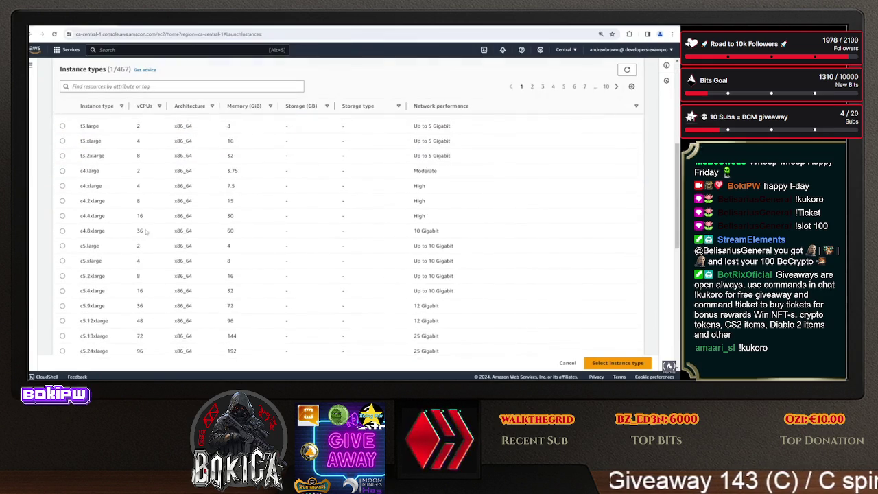
scroll(469, 288, up, 15)
scroll(469, 288, down, 1)
scroll(466, 284, down, 5)
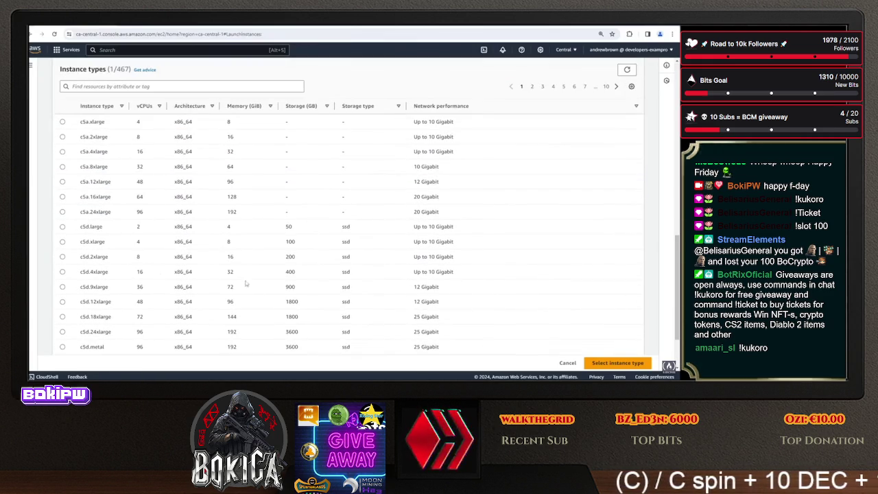
scroll(196, 259, up, 5)
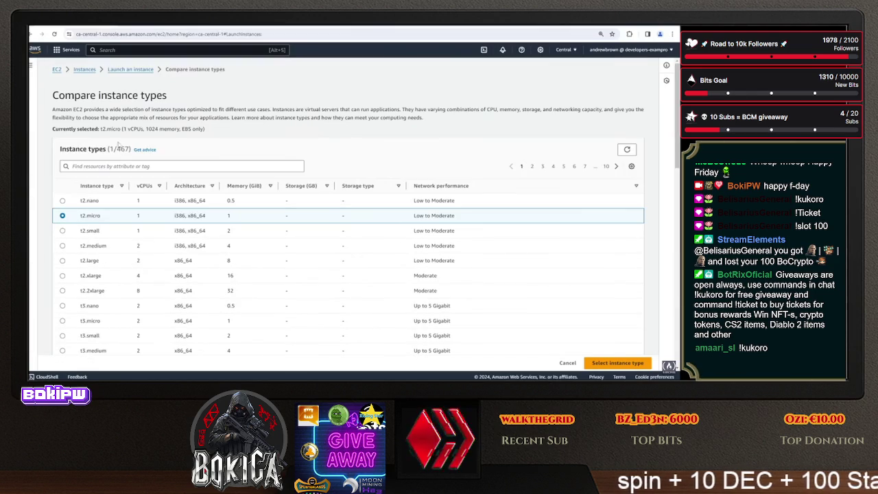
click(137, 166)
scroll(169, 268, down, 5)
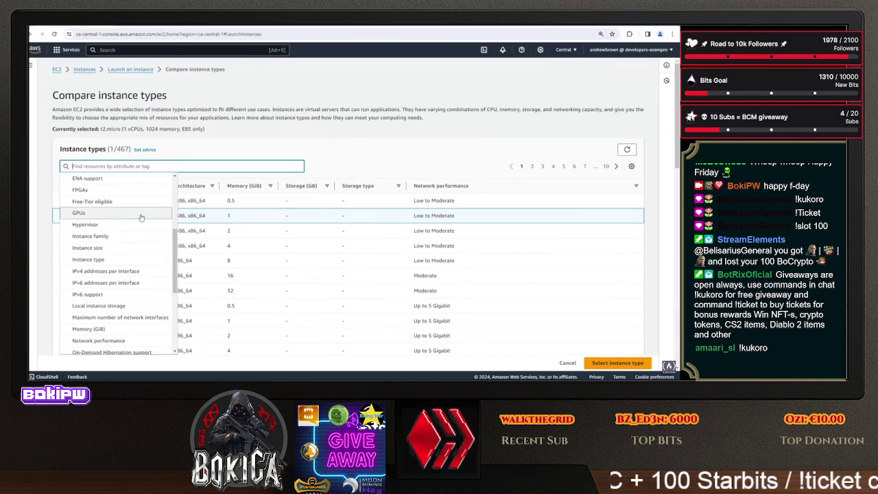
click(139, 214)
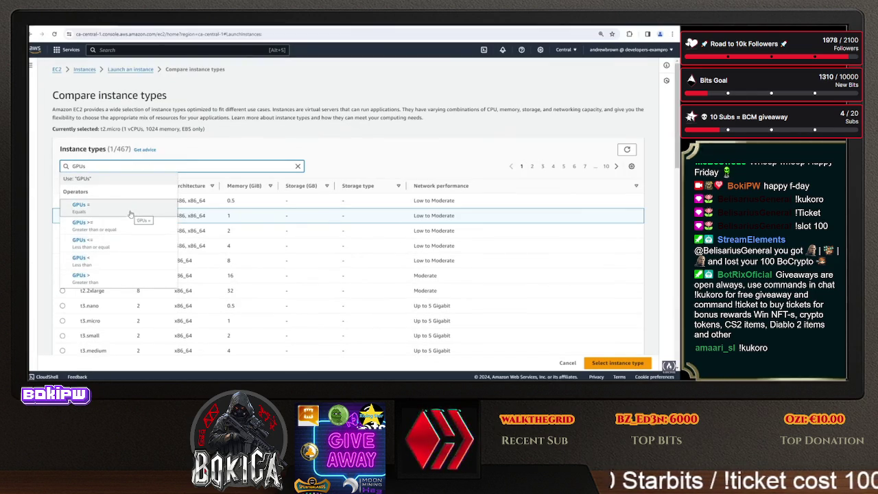
click(131, 210)
click(129, 227)
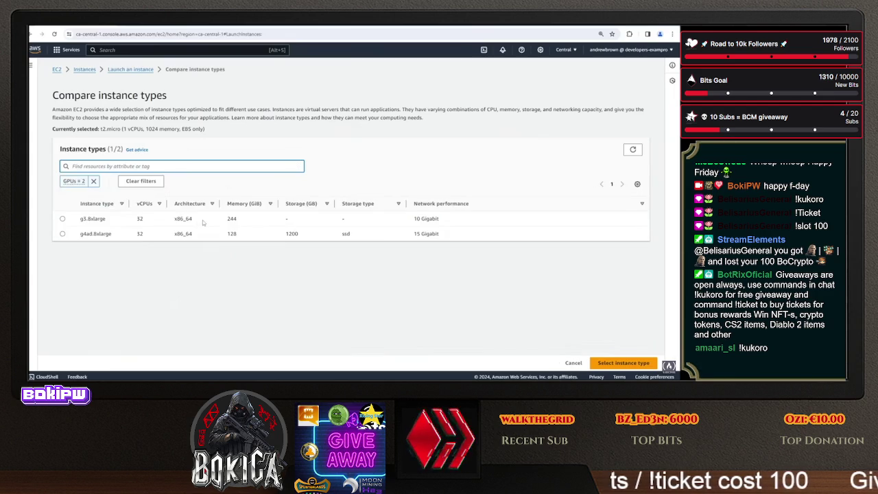
- Select g3.8xlarge, copy its name and search the web for it in a new tab
click(62, 219)
drag(106, 219, 79, 219)
key(ctrl+c)
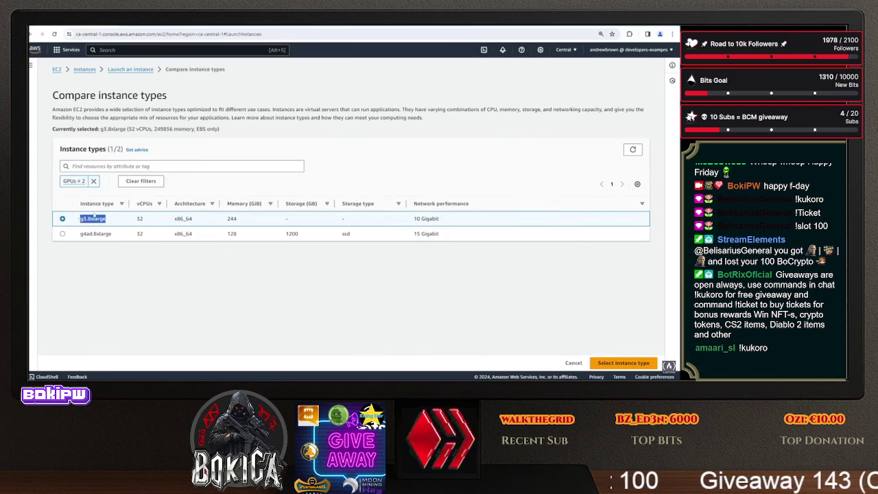
key(ctrl+t)
key(ctrl+v)
key(Return)
click(173, 176)
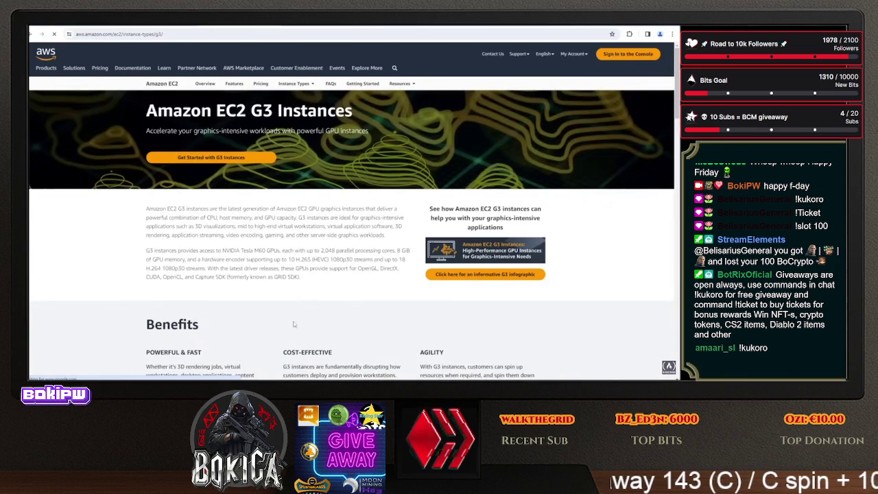
key(ctrl+f)
key(ctrl+v)
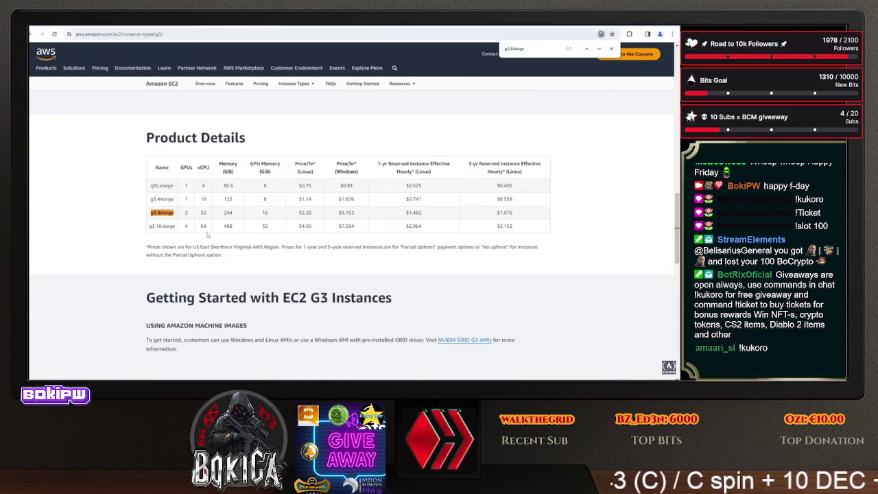
scroll(186, 233, up, 2)
scroll(186, 234, up, 7)
scroll(187, 236, down, 7)
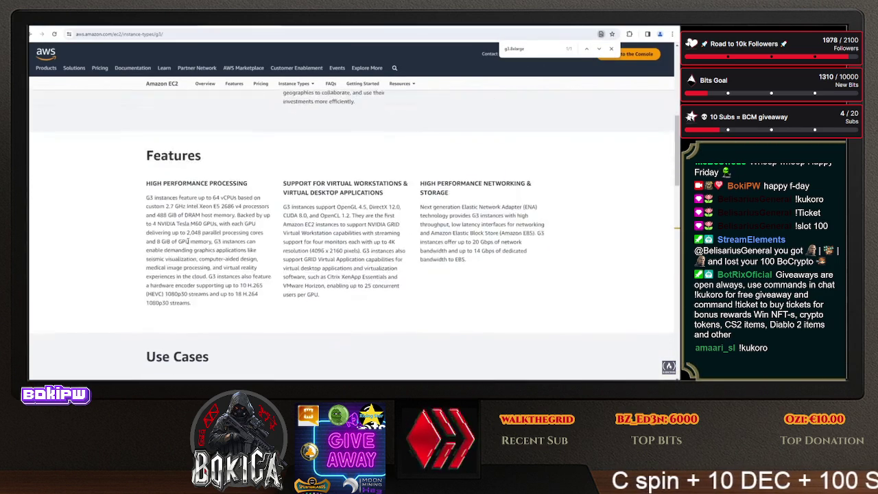
scroll(188, 239, down, 3)
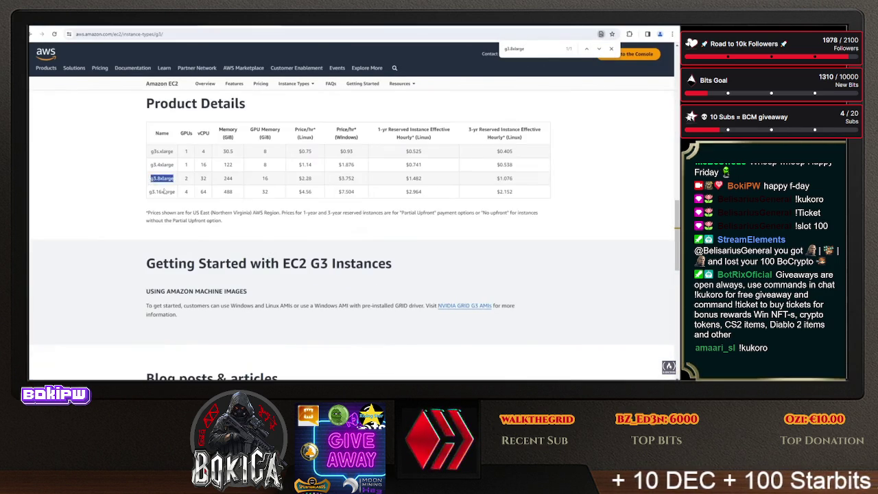
scroll(172, 206, down, 5)
click(195, 35)
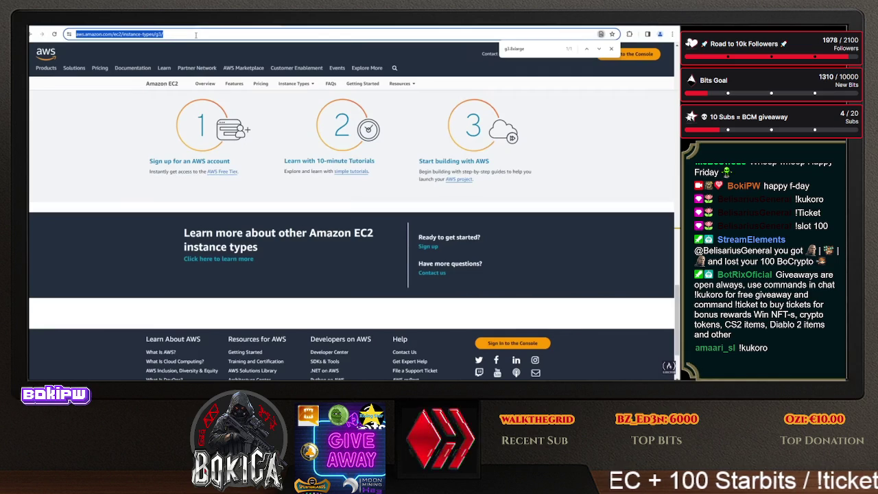
text(g3 family ec)
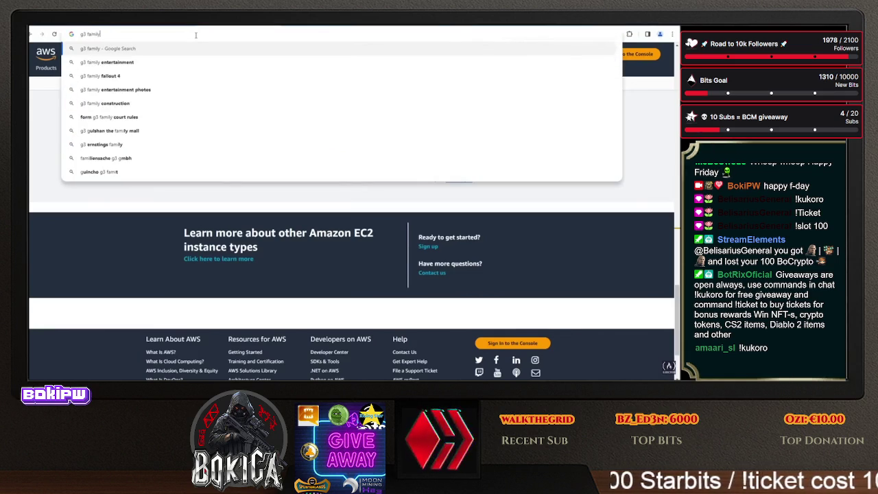
text(2 instances)
key(Return)
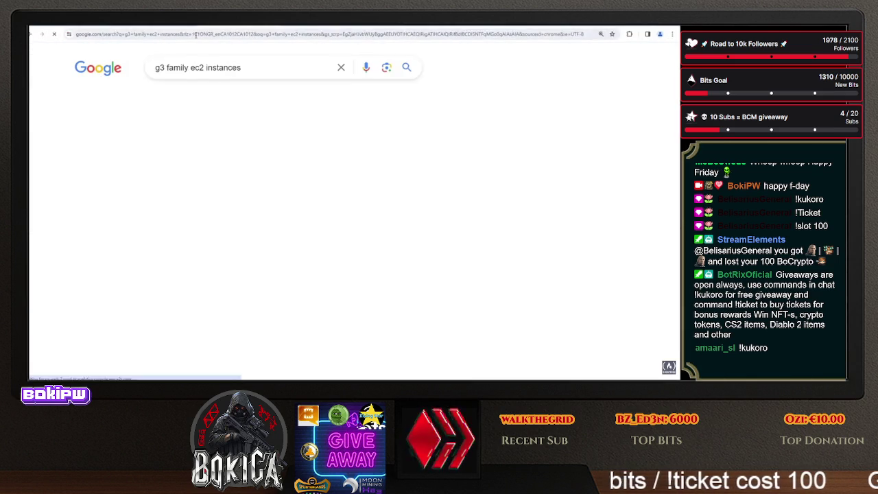
click(138, 170)
scroll(346, 180, down, 3)
scroll(346, 180, down, 12)
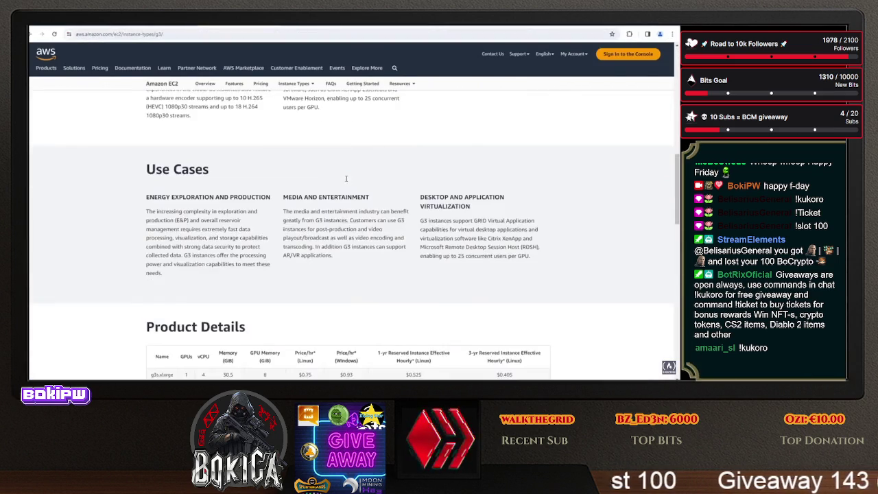
scroll(346, 180, up, 5)
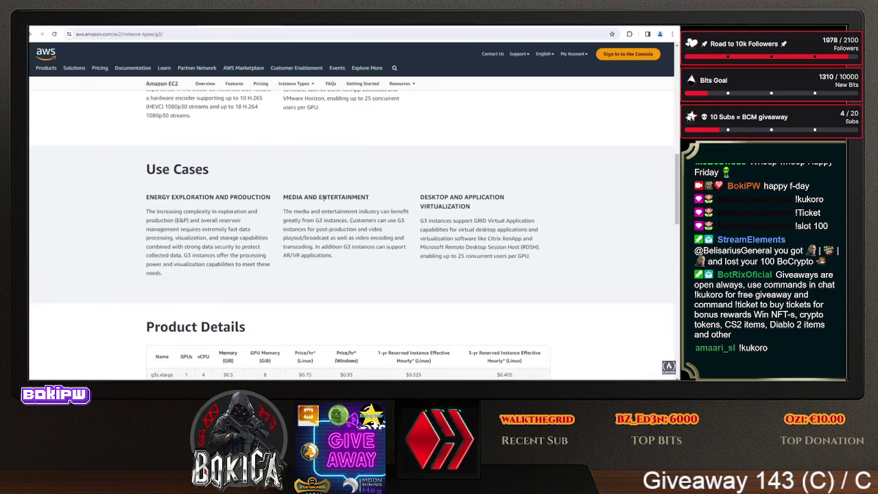
scroll(319, 211, up, 3)
scroll(278, 220, up, 2)
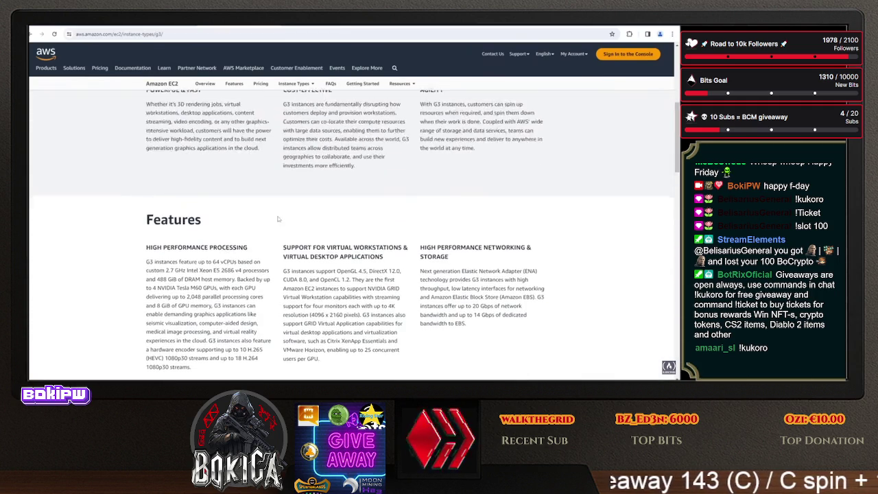
scroll(279, 225, down, 2)
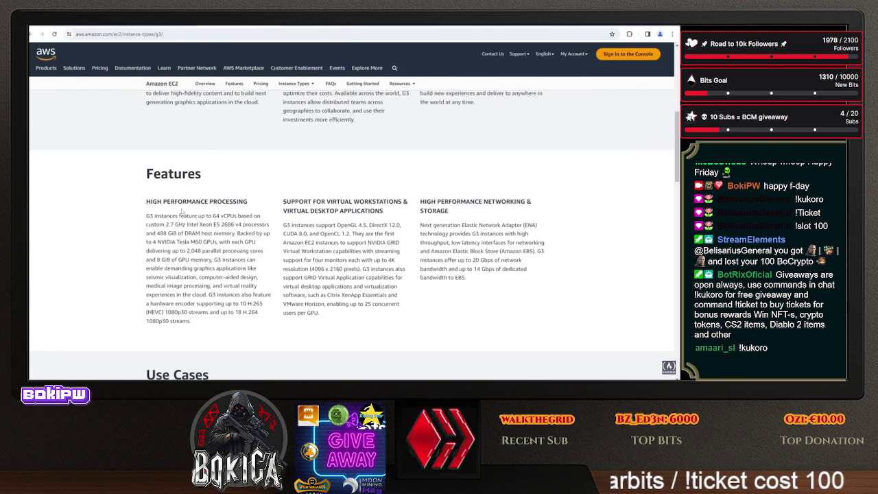
drag(185, 201, 258, 215)
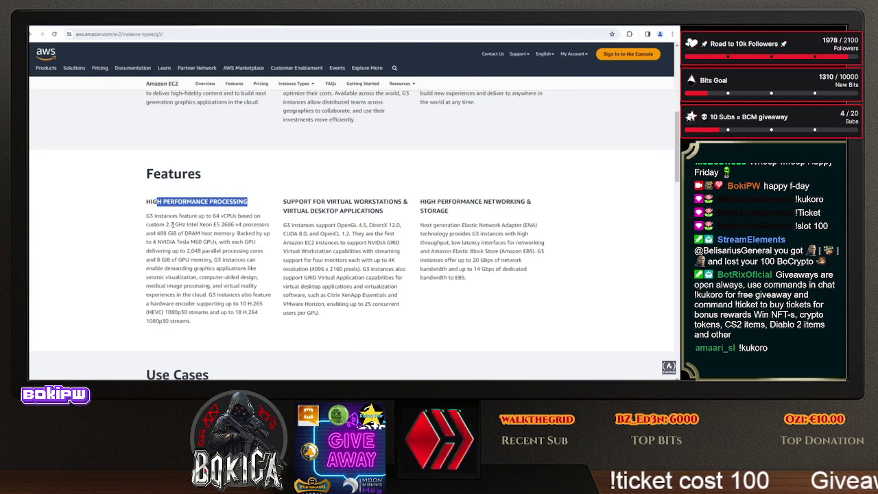
drag(190, 225, 240, 224)
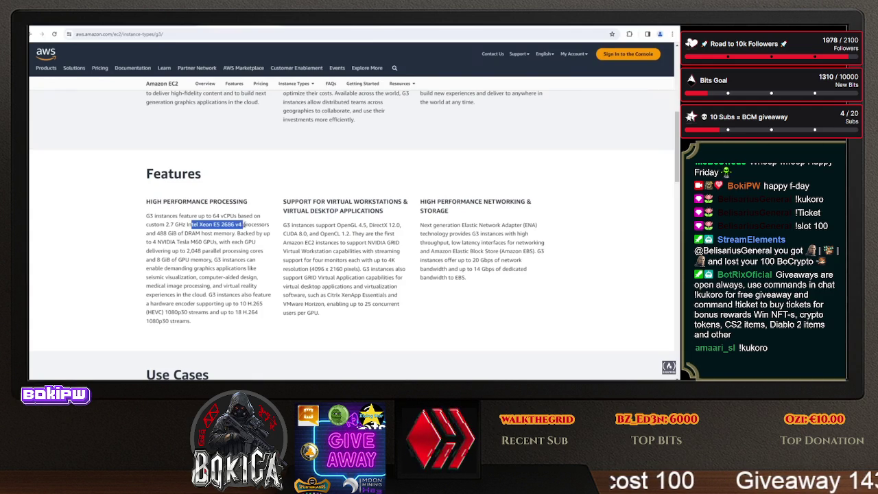
drag(152, 241, 212, 237)
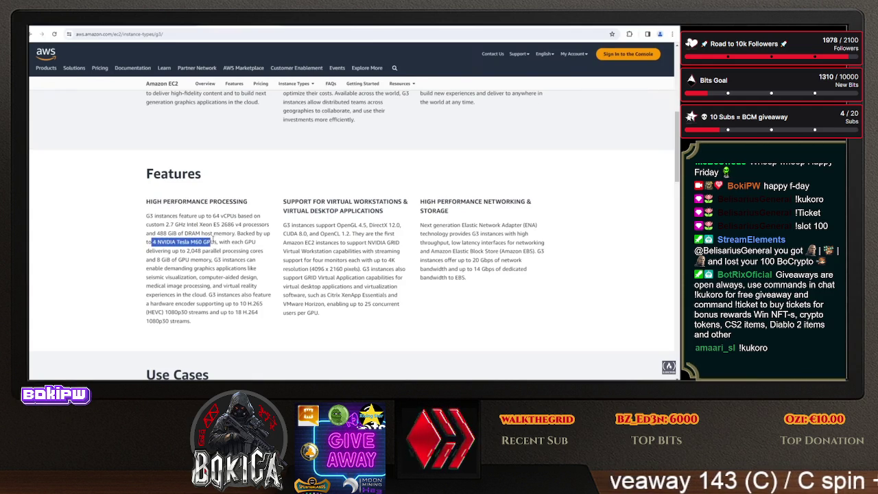
scroll(225, 240, down, 8)
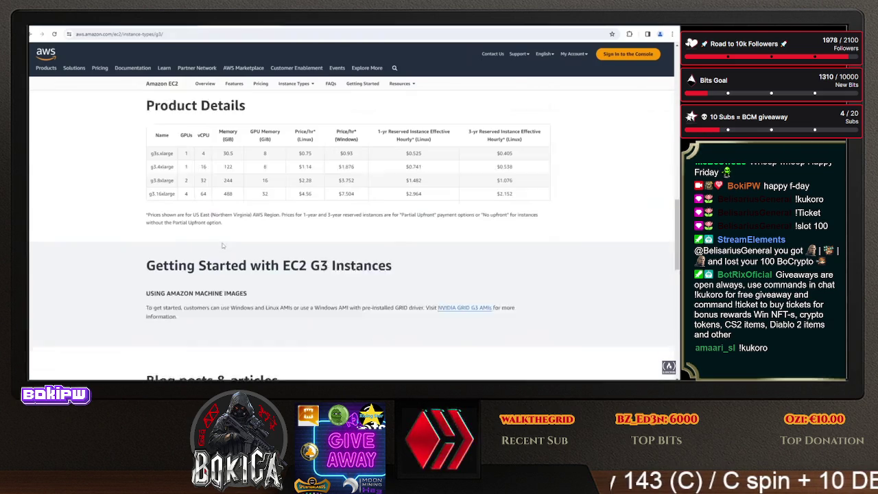
scroll(222, 243, up, 10)
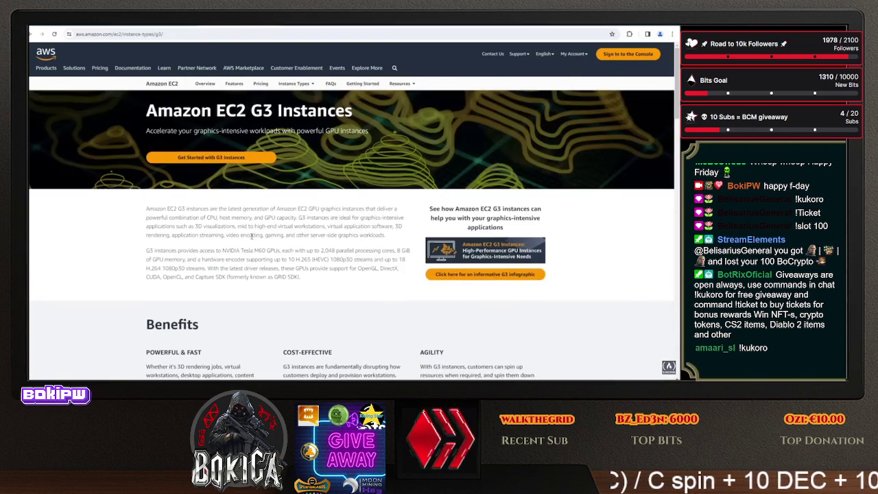
click(88, 26)
- Clear the GPUs = 2 filter and reach Service Quotas via a 'service limit' console search
click(93, 181)
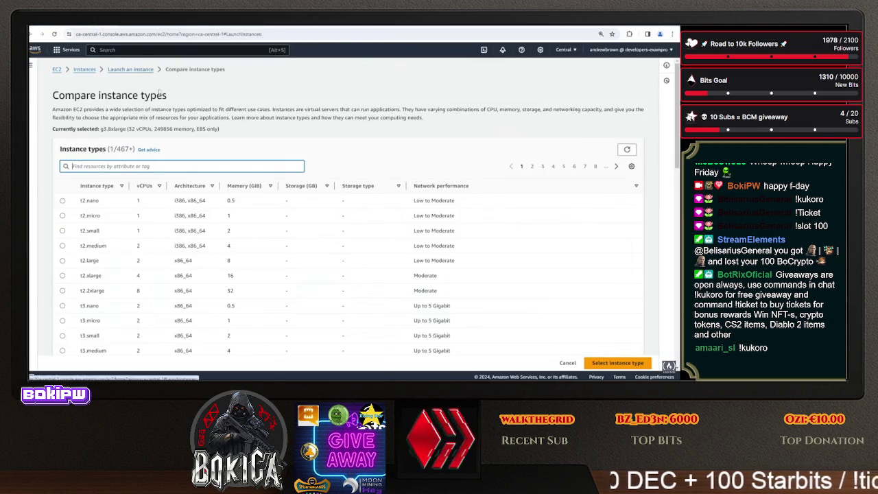
click(137, 50)
text(service limit)
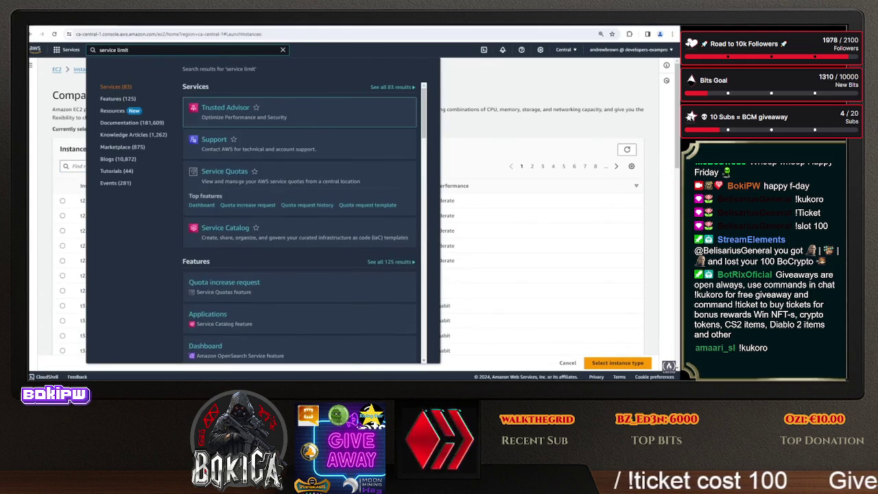
scroll(223, 244, down, 2)
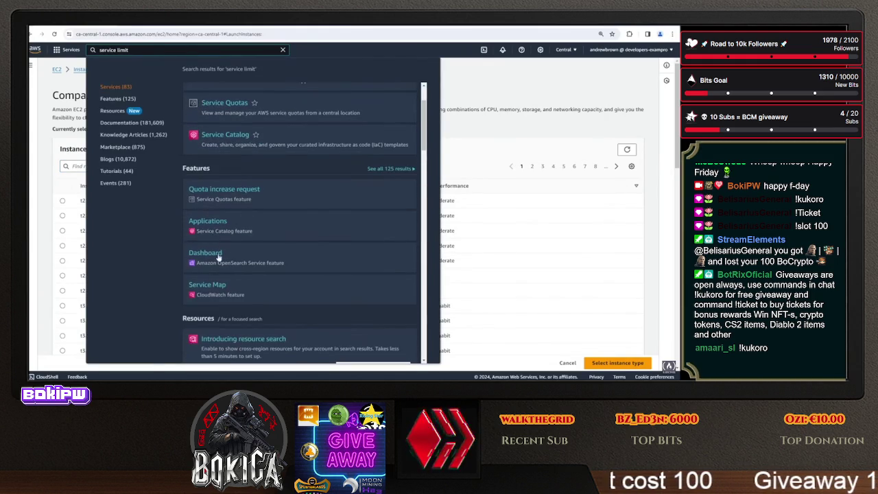
click(225, 190)
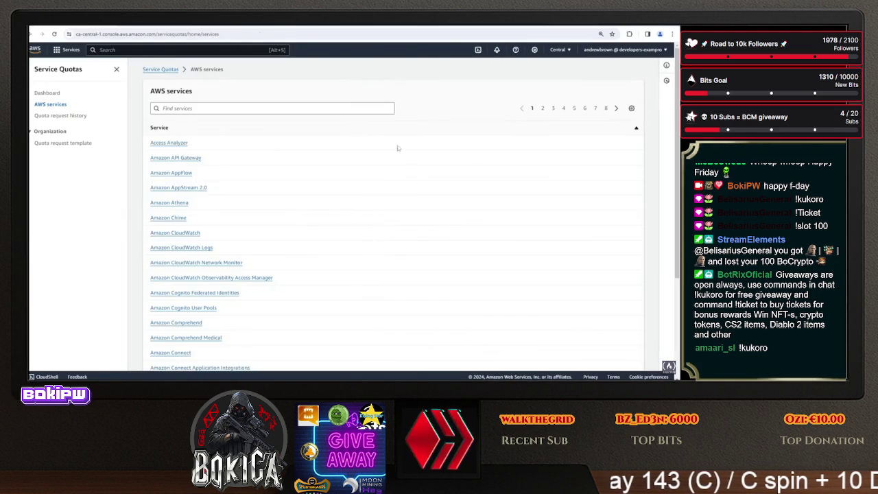
- Scroll the Service Quotas AWS services list and start filtering it
scroll(407, 180, down, 2)
scroll(408, 180, up, 2)
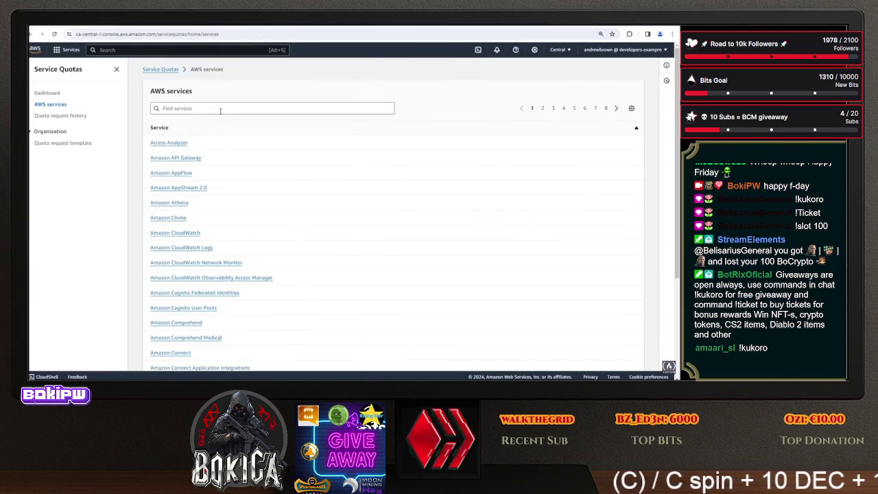
click(220, 110)
- Filter AWS services by 'ec2' and open the Amazon EC2 service quotas
text(ec2)
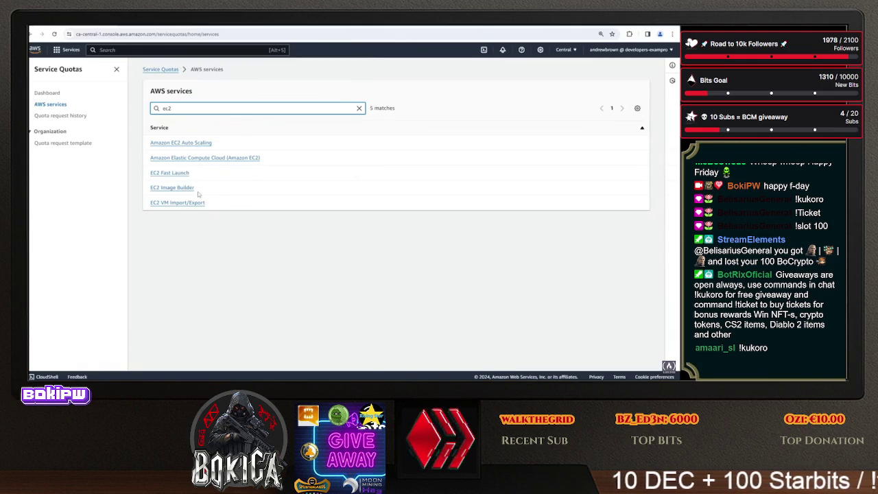
click(214, 159)
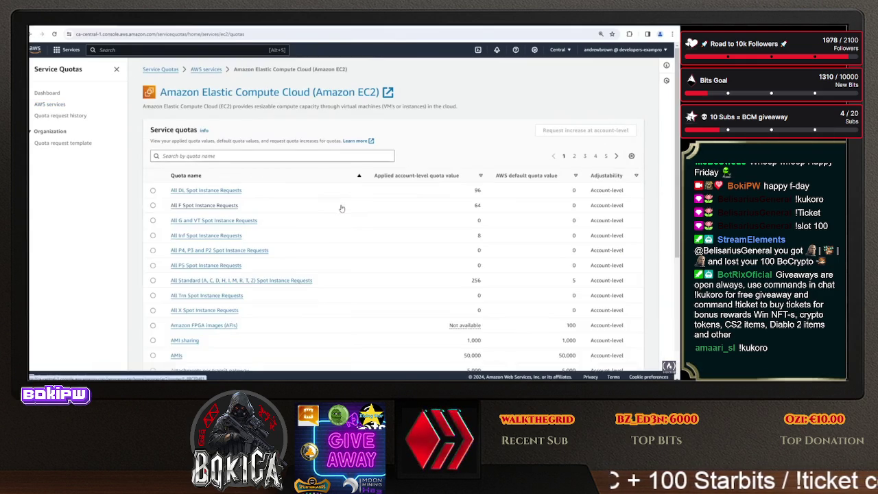
scroll(340, 205, down, 5)
scroll(338, 207, up, 5)
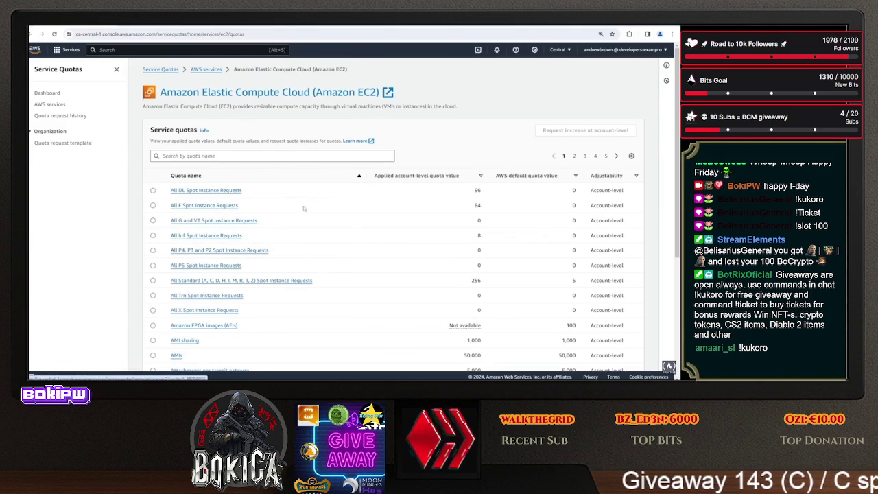
scroll(335, 281, down, 3)
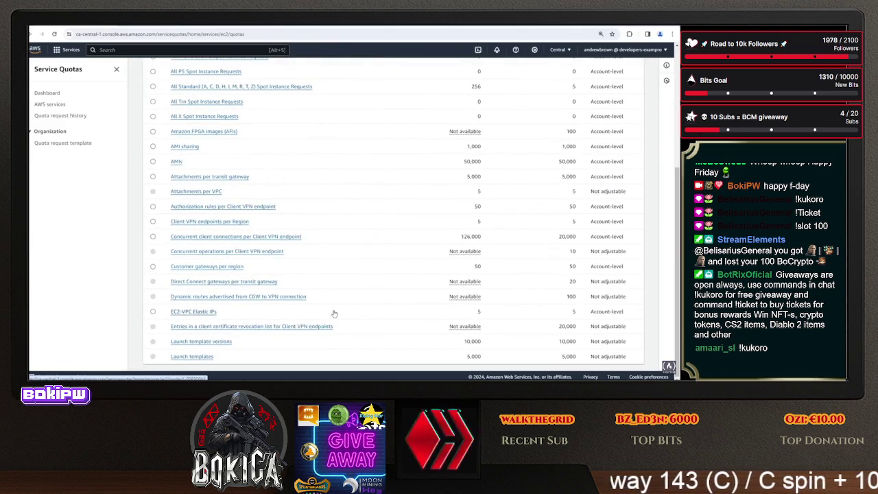
scroll(334, 313, up, 3)
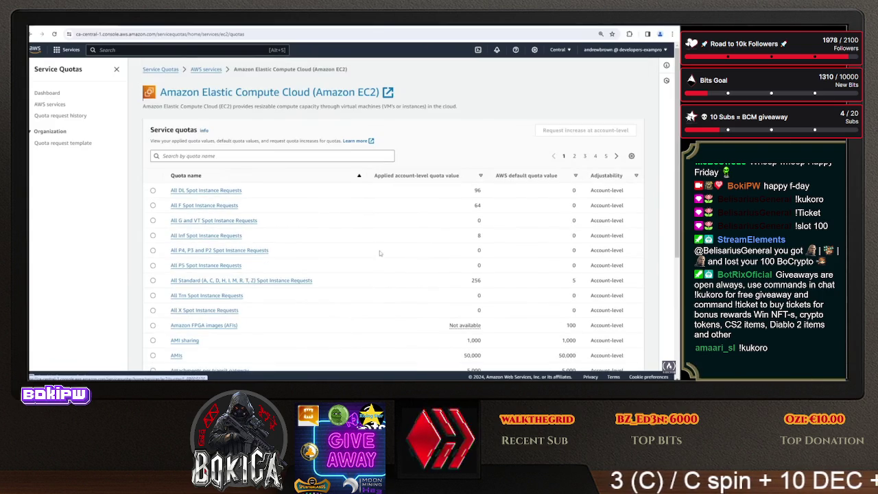
- Page through EC2 quotas, view All F Spot Instance Requests details, then go to Console Home
click(573, 156)
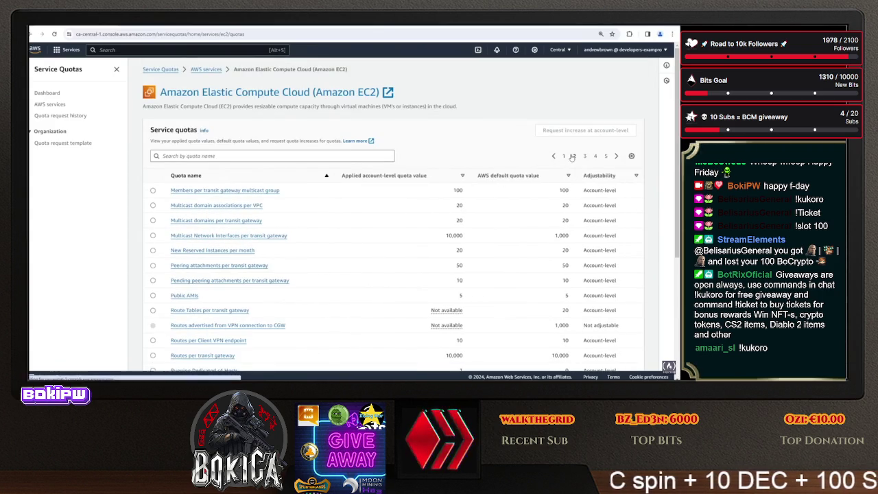
click(563, 157)
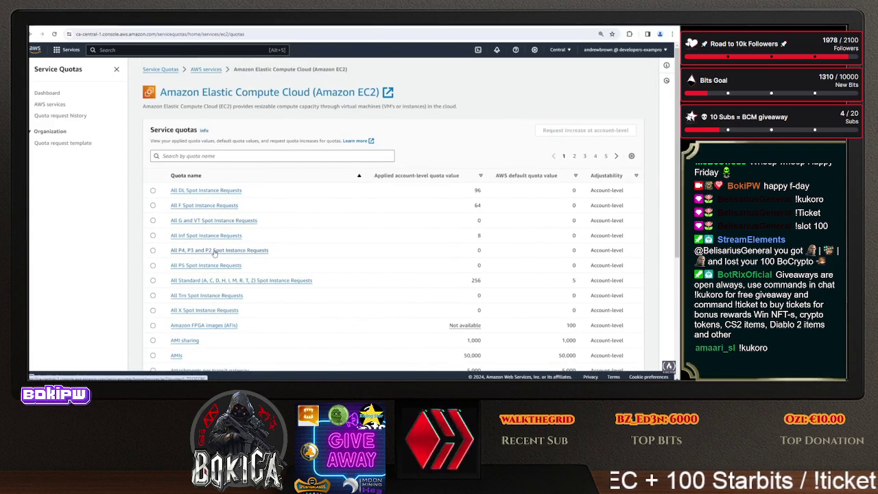
scroll(308, 253, down, 3)
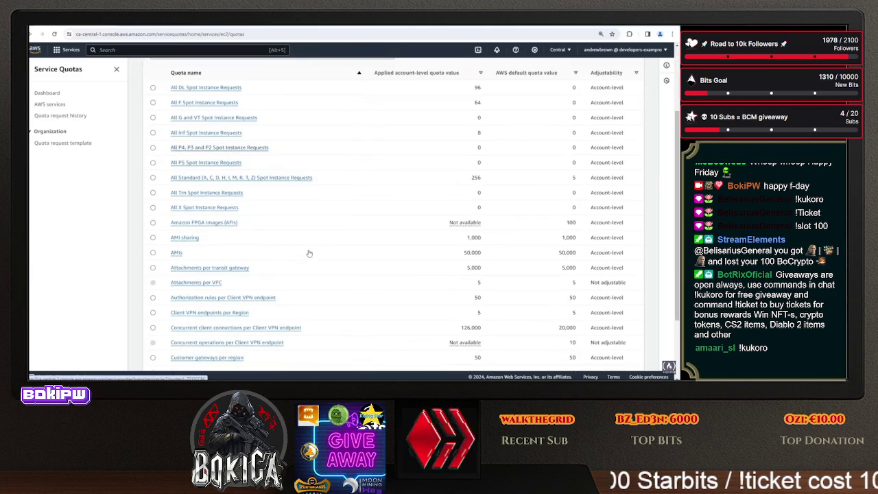
scroll(308, 254, up, 3)
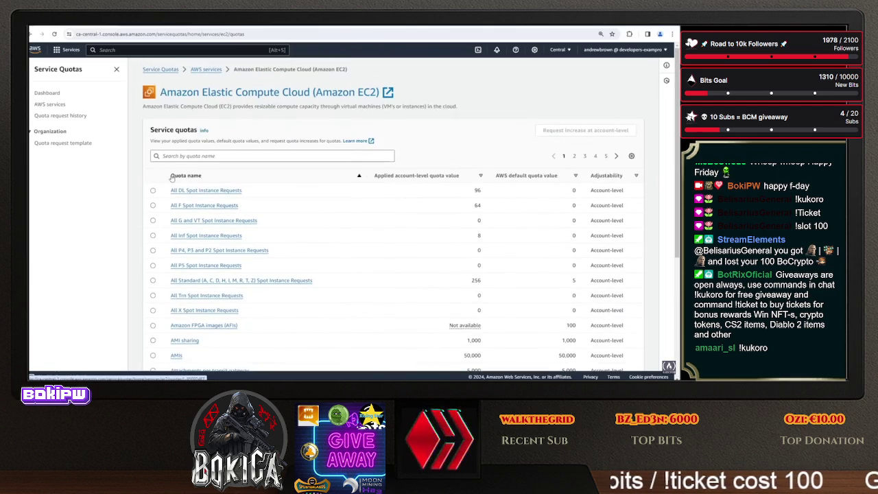
click(199, 205)
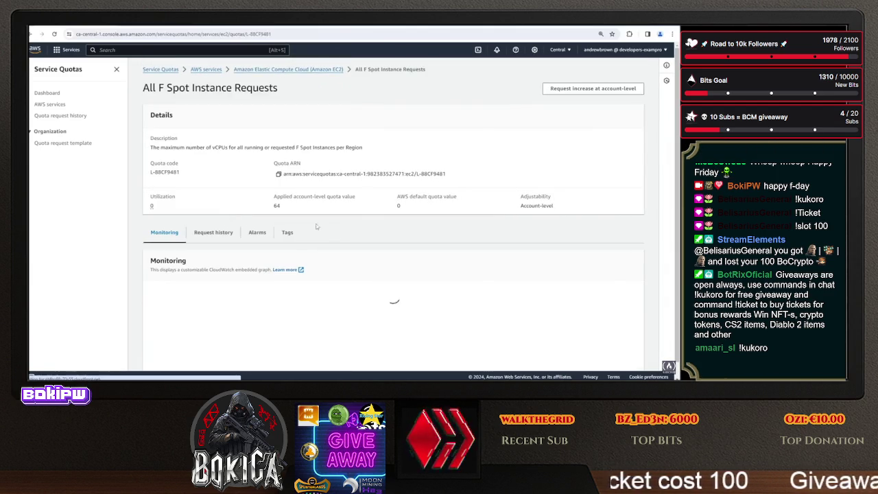
click(33, 34)
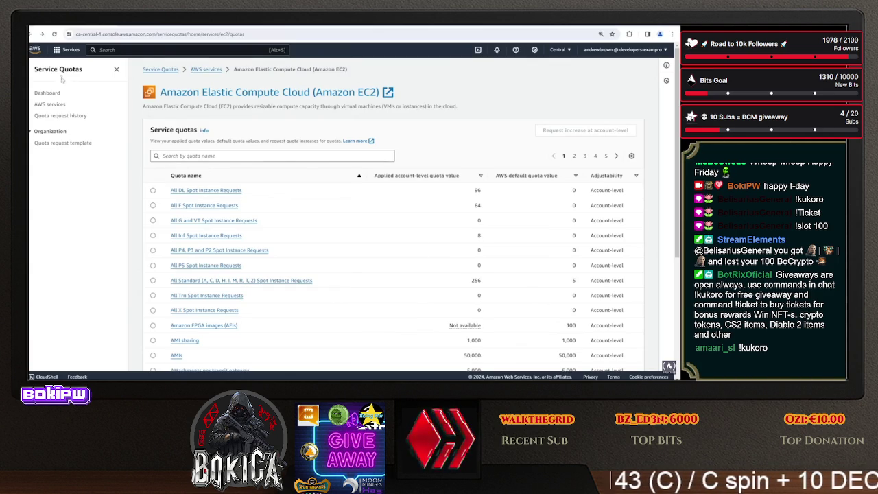
click(35, 51)
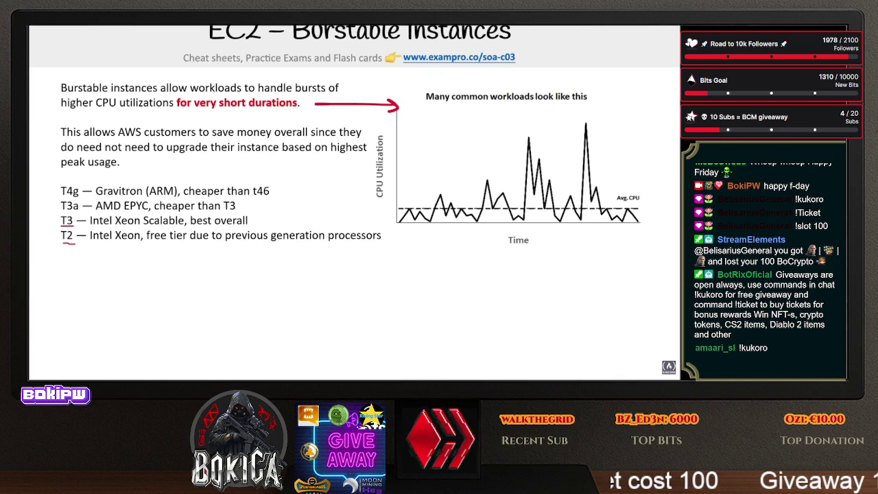
- Circle T3 in red, clear the annotations, and reveal the Standard Mode heading
mouse_move(62, 214)
mouse_down()
mouse_move(71, 227)
mouse_move(68, 214)
mouse_up()
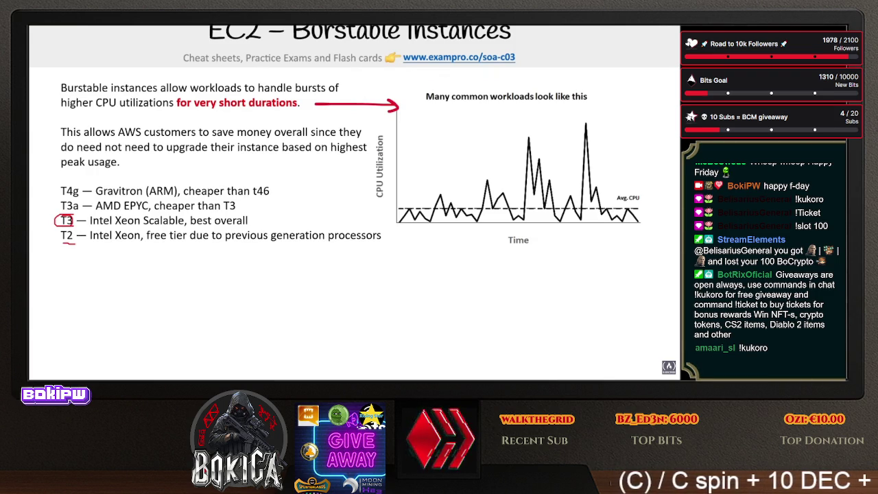
key(e)
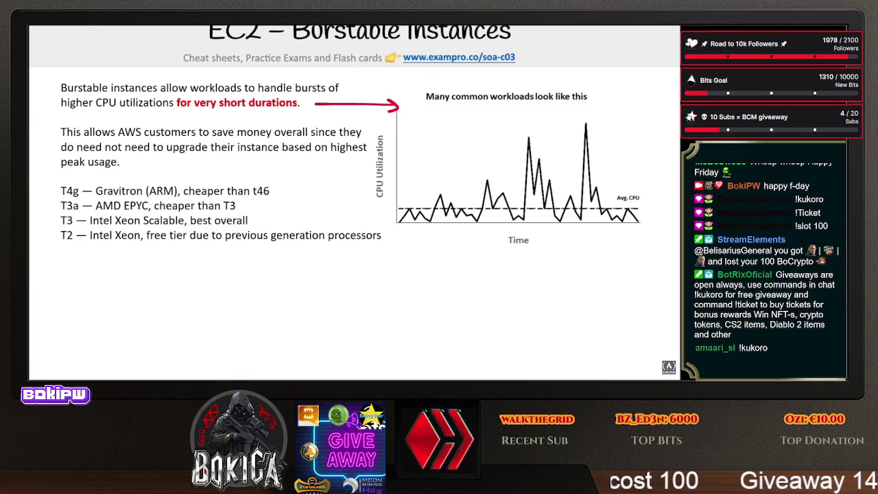
key(Right)
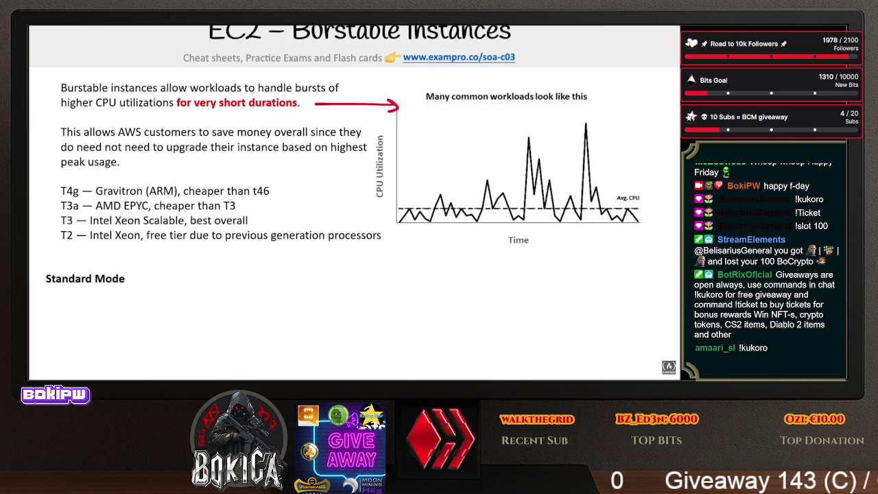
- Show the Standard Mode baseline note, then advance to the EC2 – Connect slide's Sessions Manager heading
key(Right)
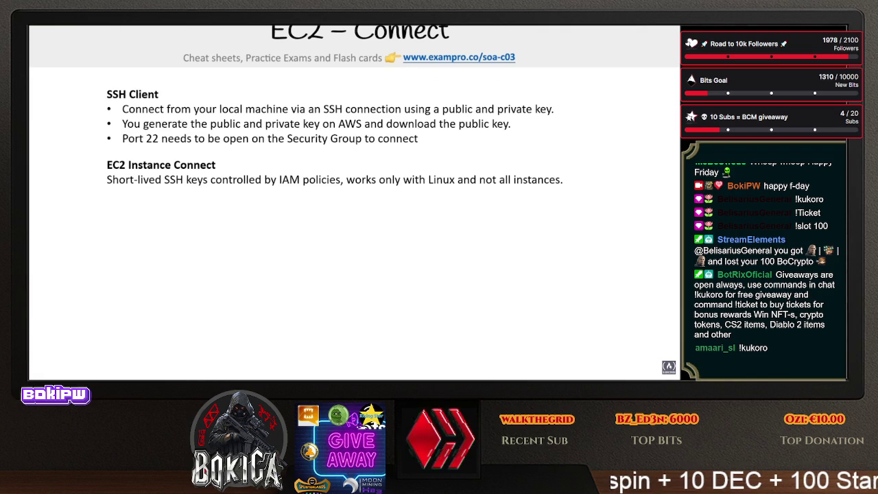
key(Right)
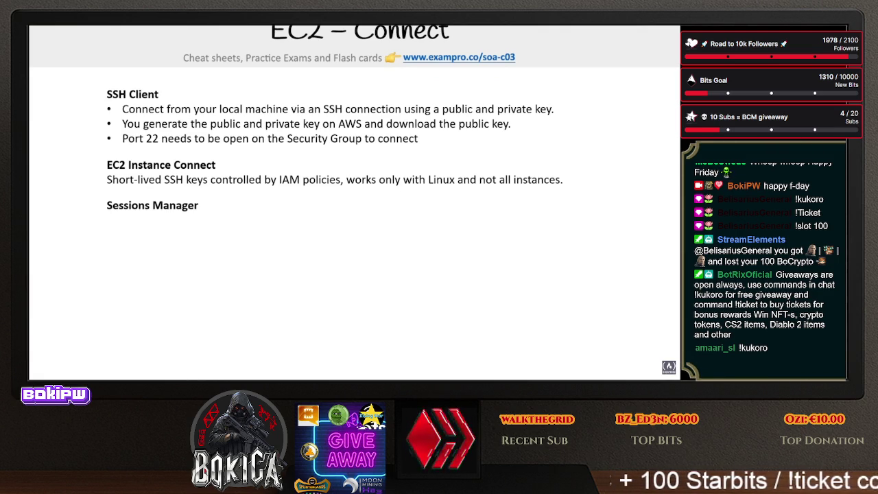
- Reveal the Sessions Manager bullet and Fleet Manager Remote Desktop point, then open EC2 in the console
key(Right)
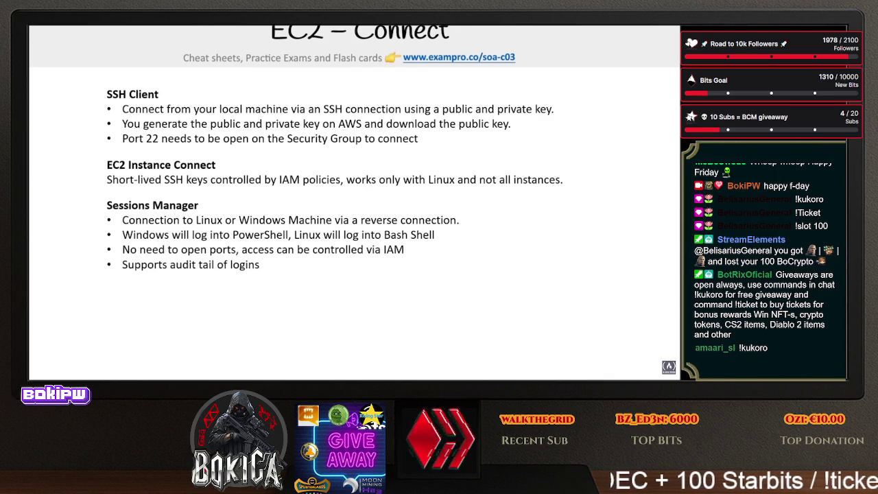
key(Right)
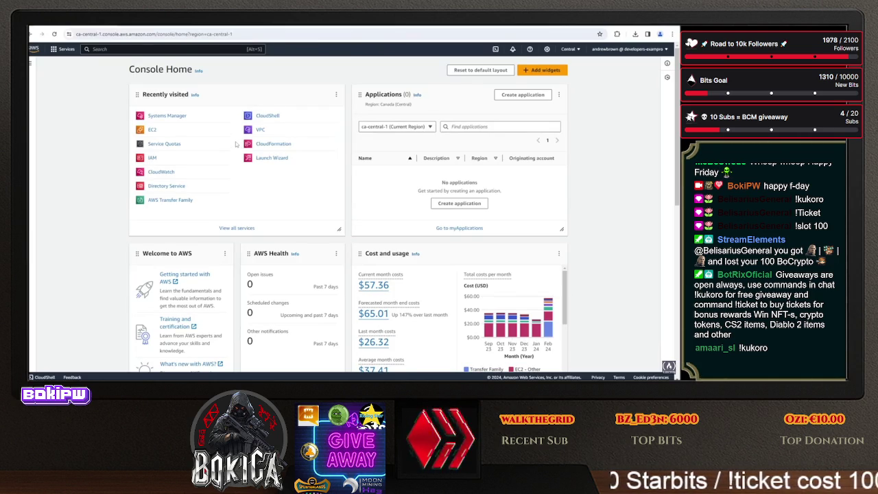
click(154, 130)
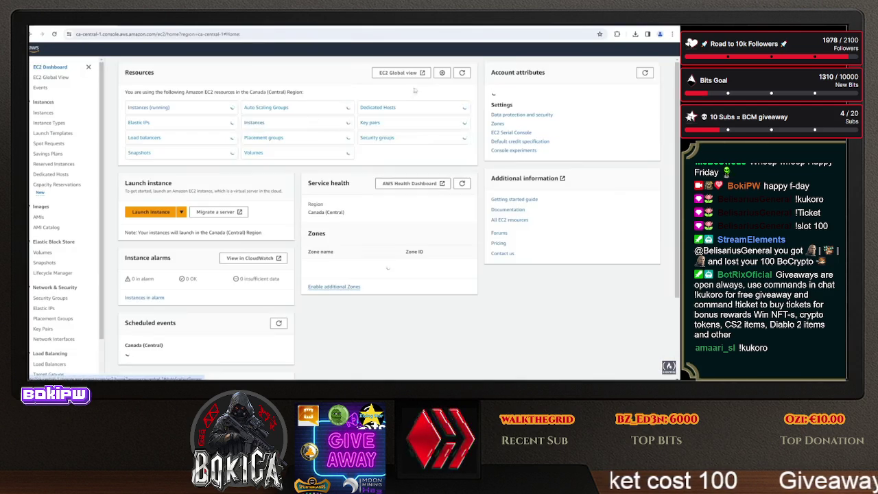
- Start launching a new EC2 instance and name it 'EC2 Instance Connect'
click(51, 111)
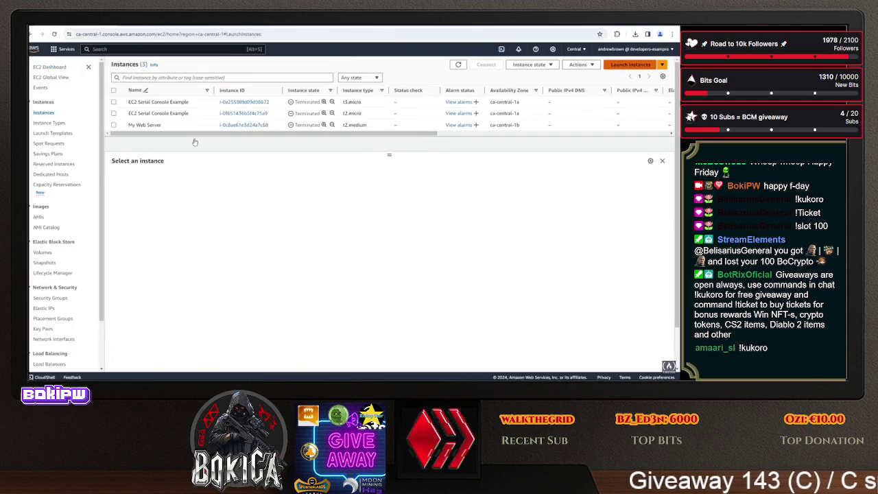
click(628, 64)
click(195, 155)
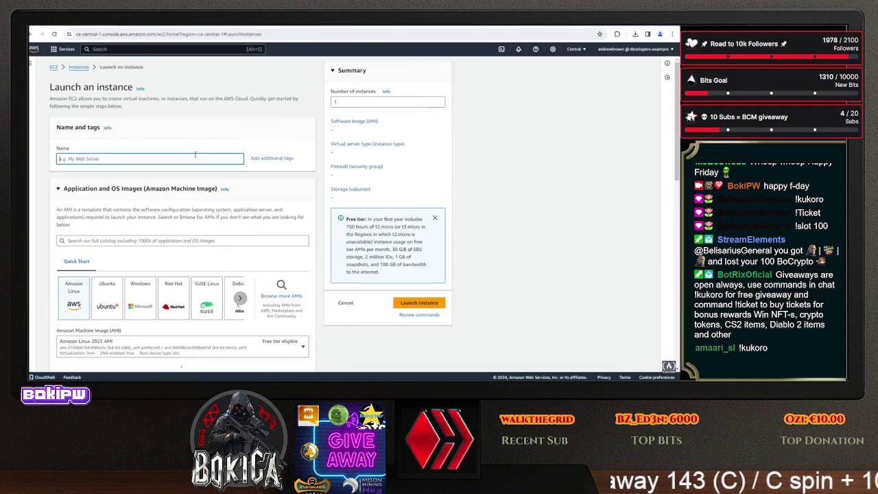
text(EC2 Instance COnne)
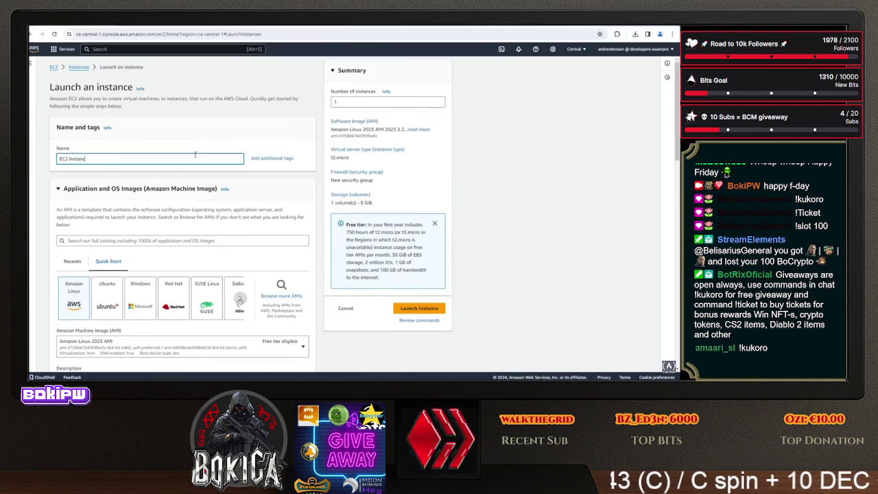
key(BackSpace)
key(BackSpace)
key(BackSpace)
text(onnect)
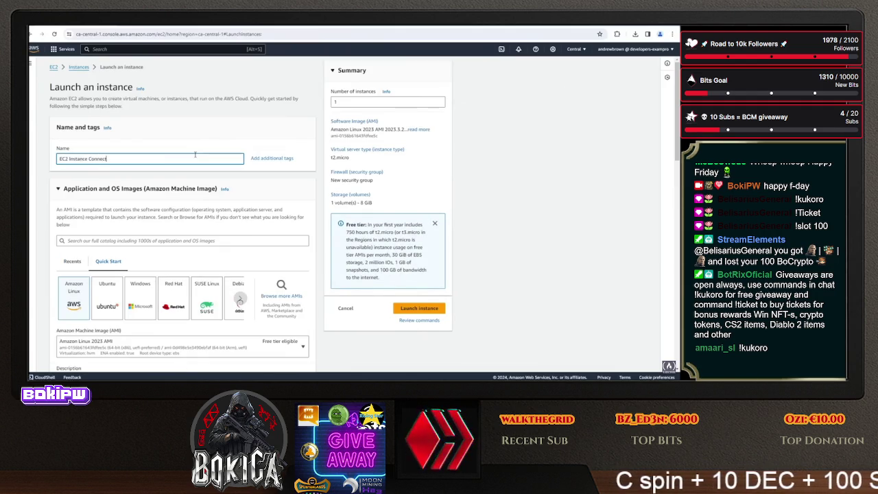
- Scroll down to Key pair (login) and bring up the key pair name choices
scroll(137, 187, down, 1)
scroll(137, 186, down, 2)
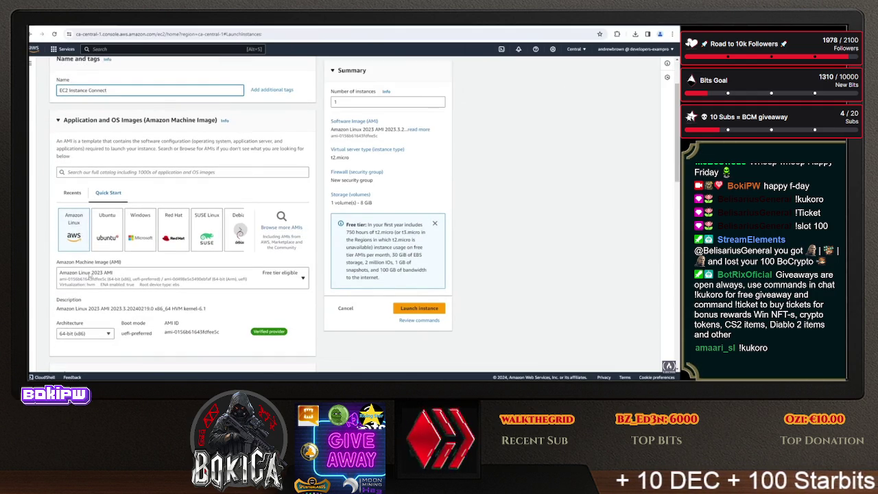
scroll(141, 240, down, 3)
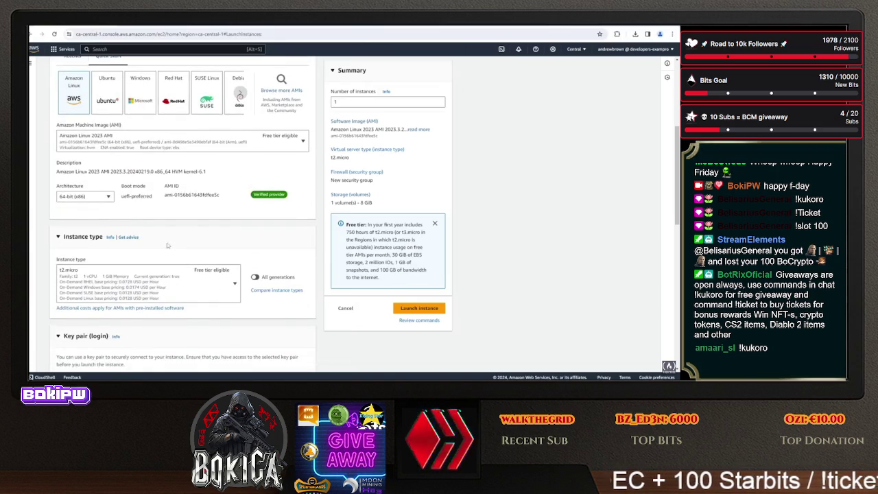
scroll(139, 205, down, 6)
click(139, 184)
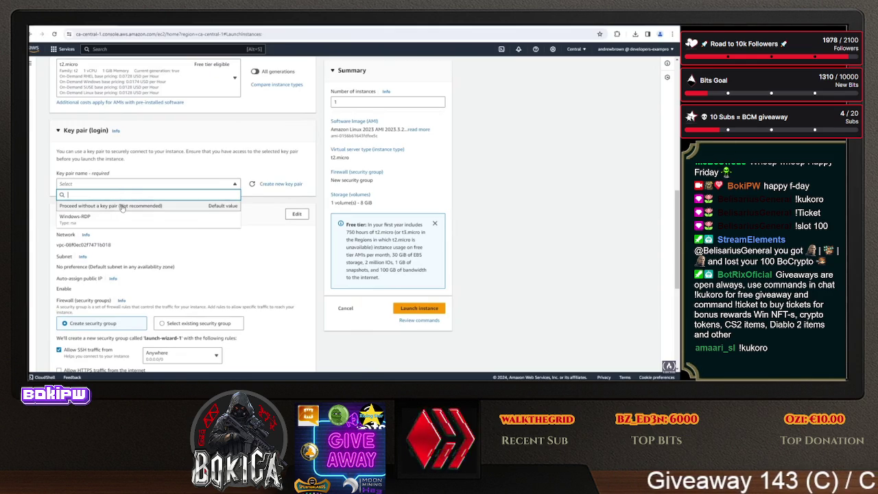
- Choose 'Proceed without a key pair' for the instance
click(120, 205)
scroll(178, 192, down, 2)
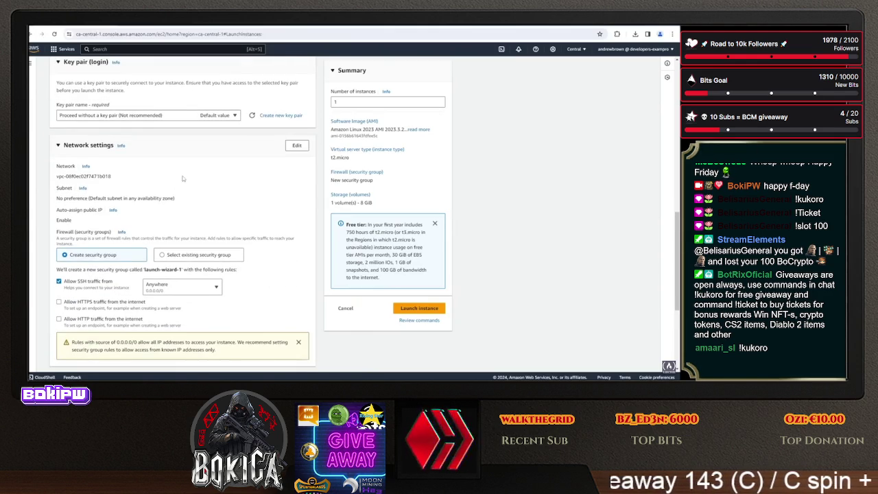
scroll(182, 178, down, 2)
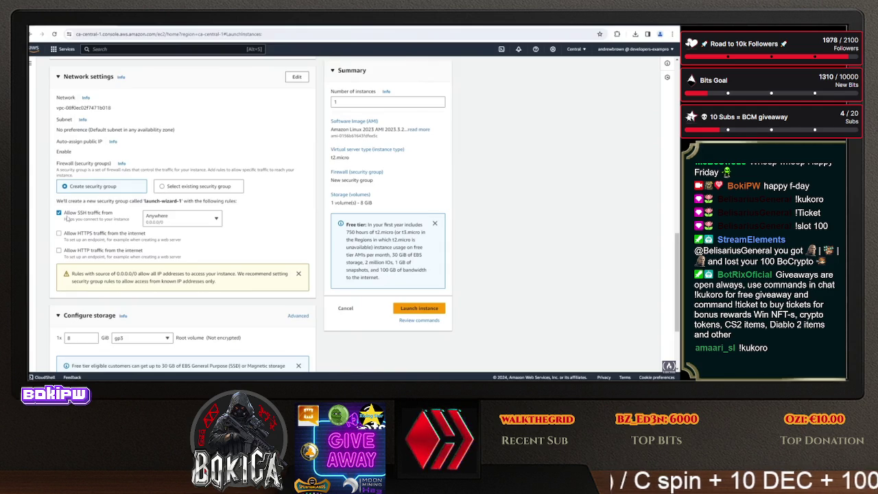
- Rename the new security group to 'ec2-instance-connect' and launch the t2.micro instance
click(296, 76)
triple_click(112, 225)
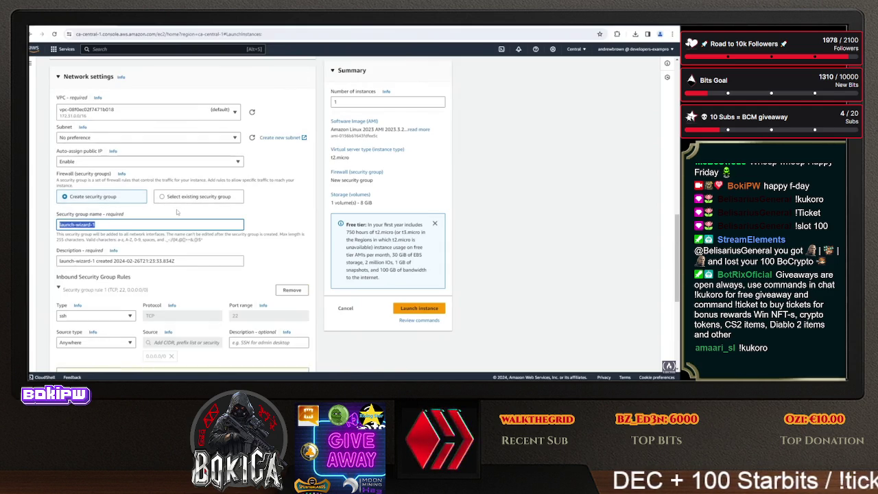
text(ec2-instance-connection-s)
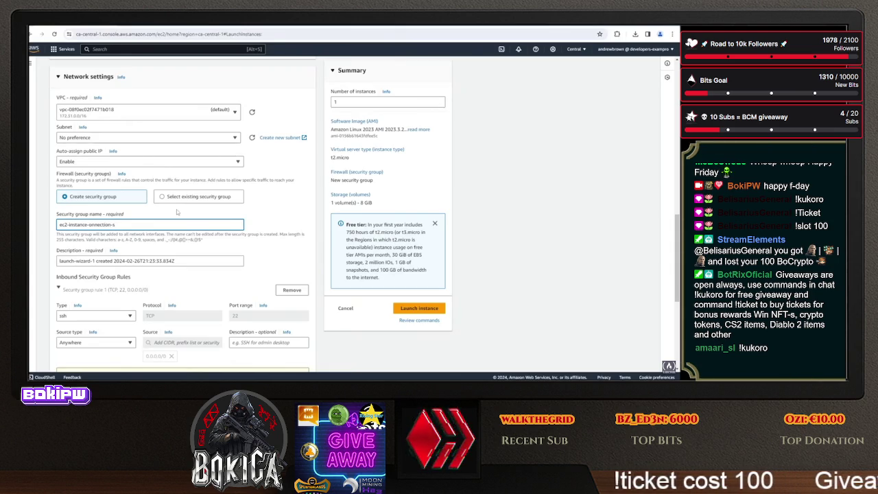
key(BackSpace)
key(BackSpace)
key(BackSpace)
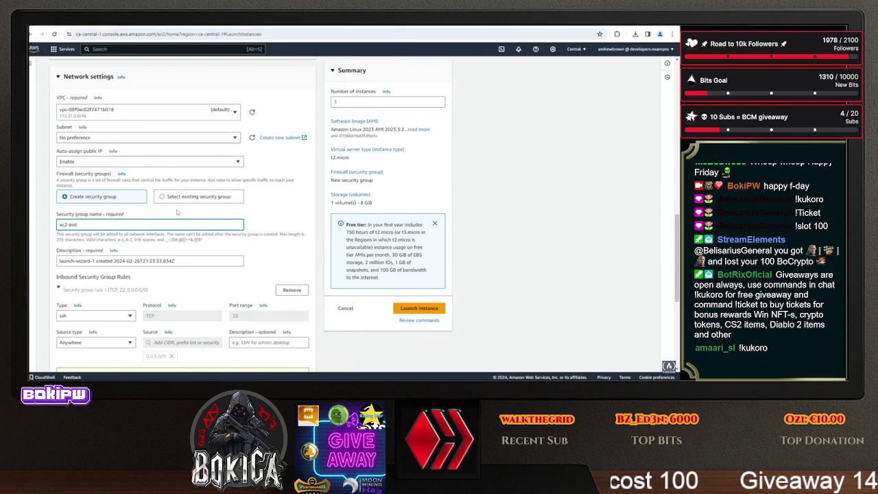
text(e-connect-sg)
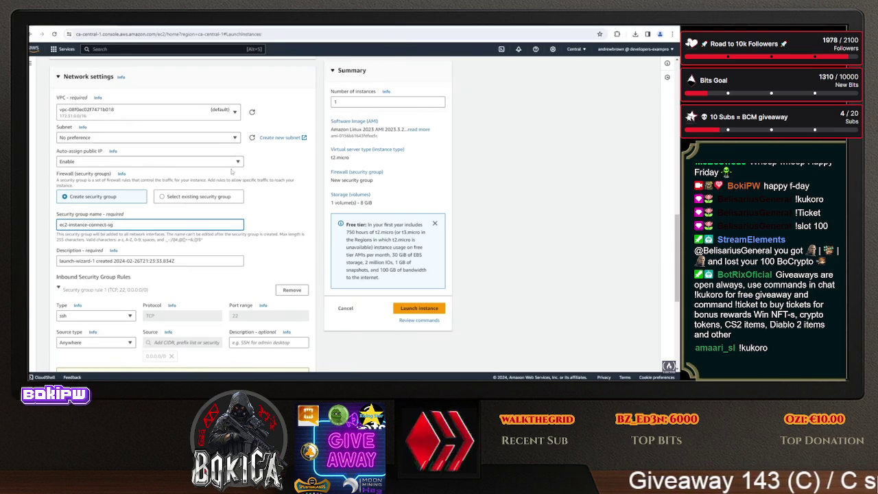
scroll(231, 172, down, 5)
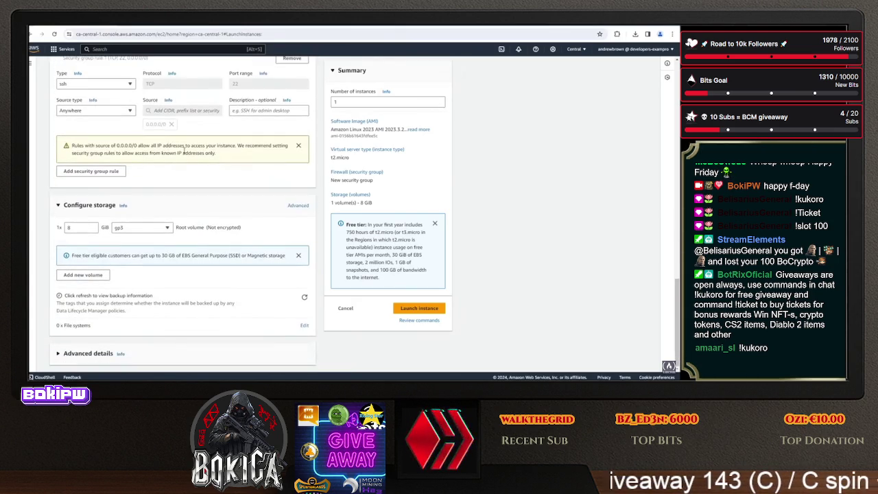
click(421, 309)
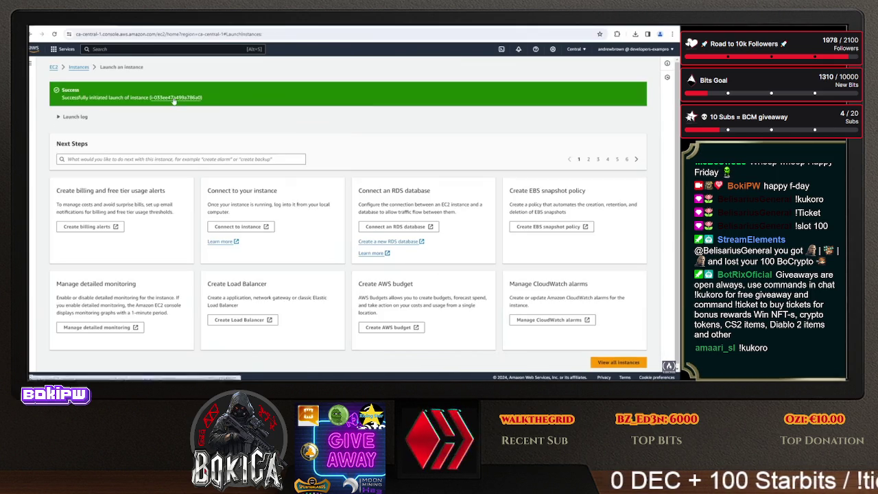
- Open the launched instance, refresh until it's Running, select it and bring up Connect to instance
click(175, 98)
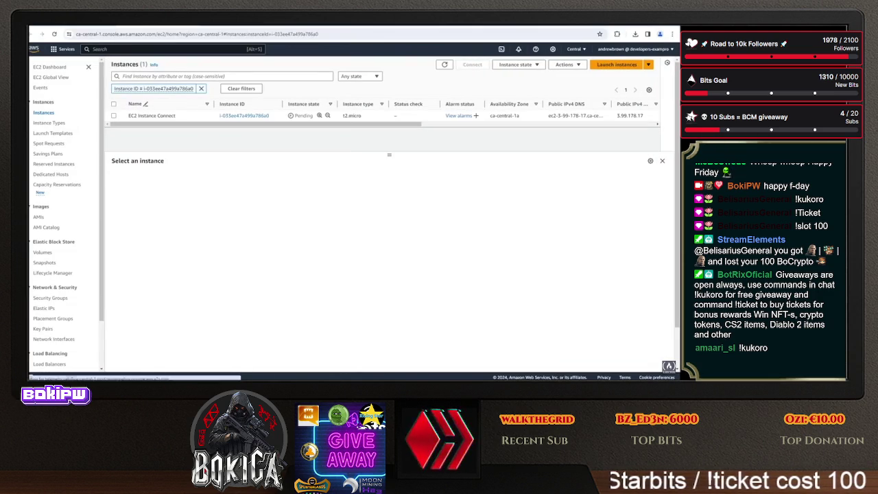
click(445, 65)
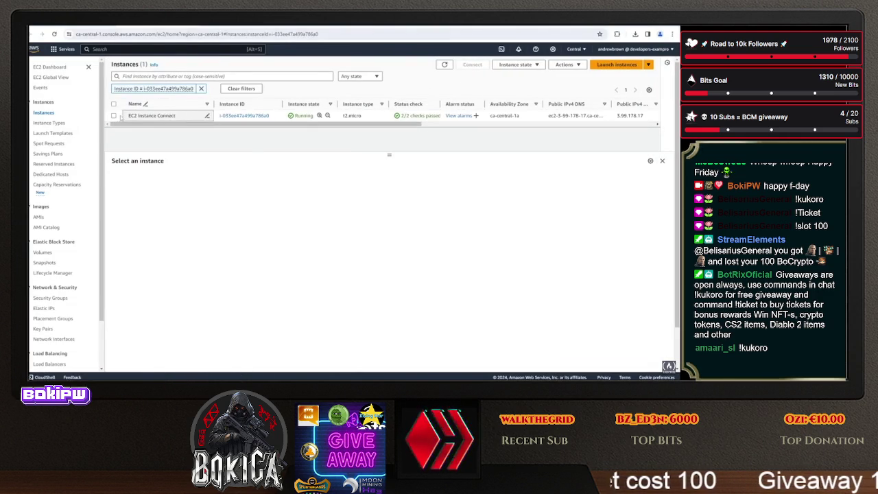
click(216, 114)
click(472, 65)
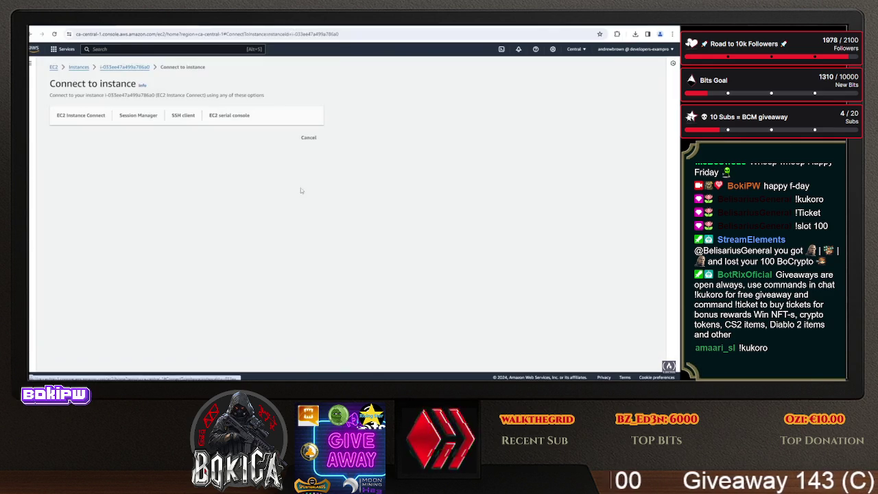
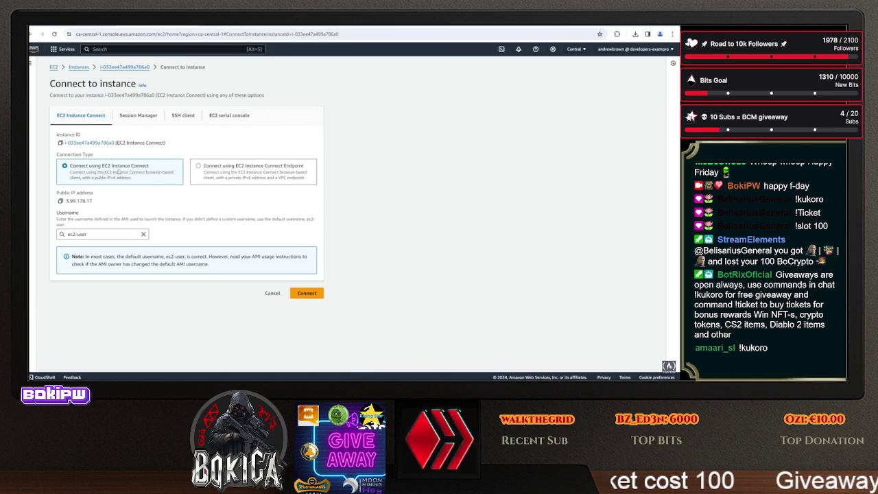
- Try the Endpoint option, then connect with standard EC2 Instance Connect as ec2-user
click(191, 166)
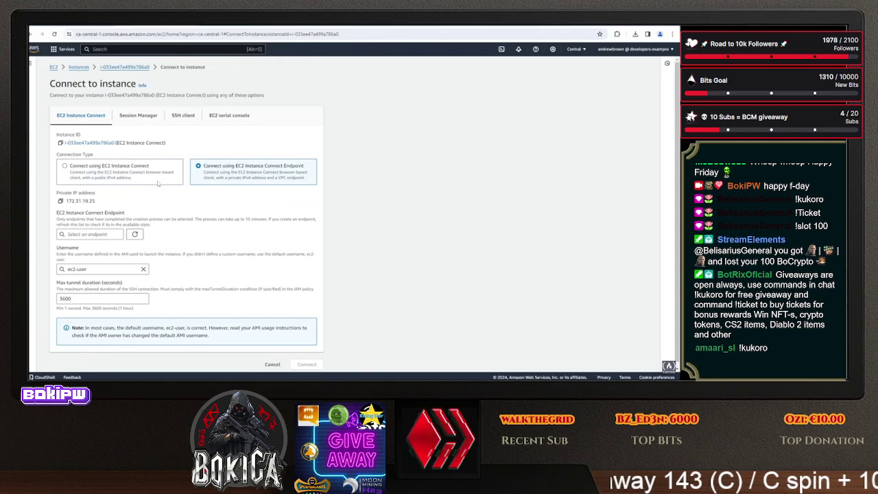
click(103, 176)
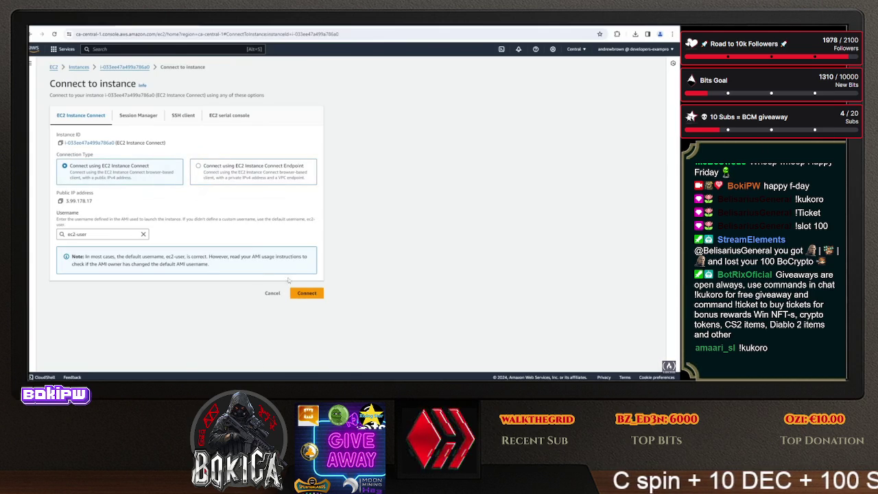
click(299, 295)
click(301, 295)
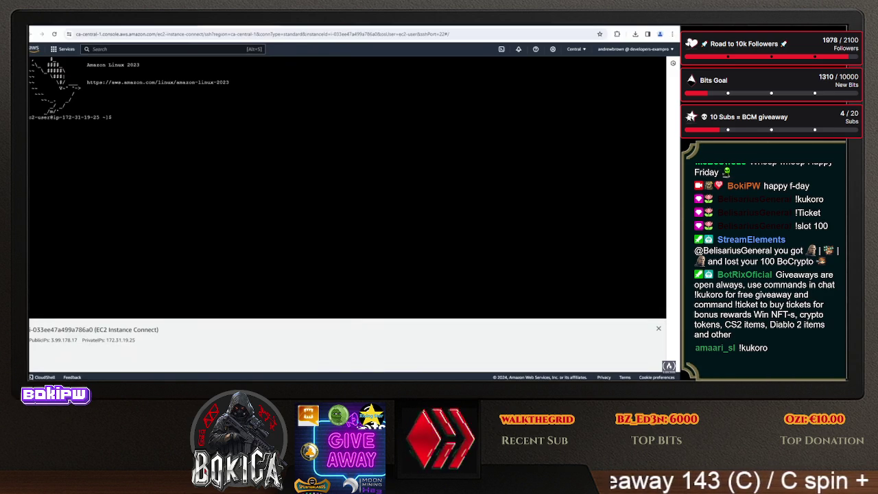
- Run whoami in the instance terminal to confirm the session user is ec2-user
click(171, 27)
click(225, 28)
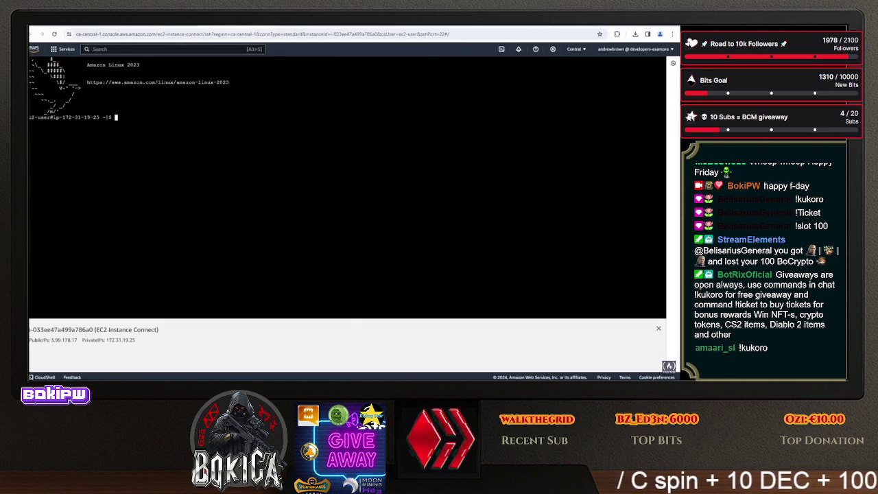
text(ami)
key(Return)
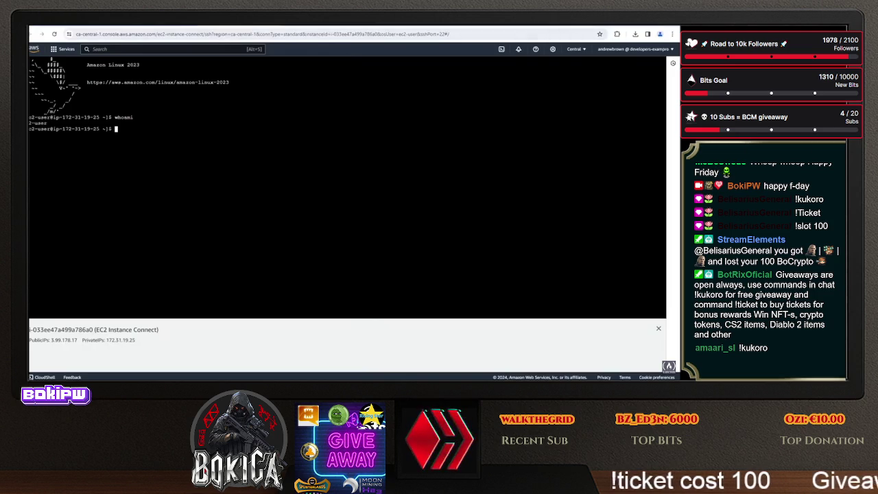
click(659, 329)
click(412, 246)
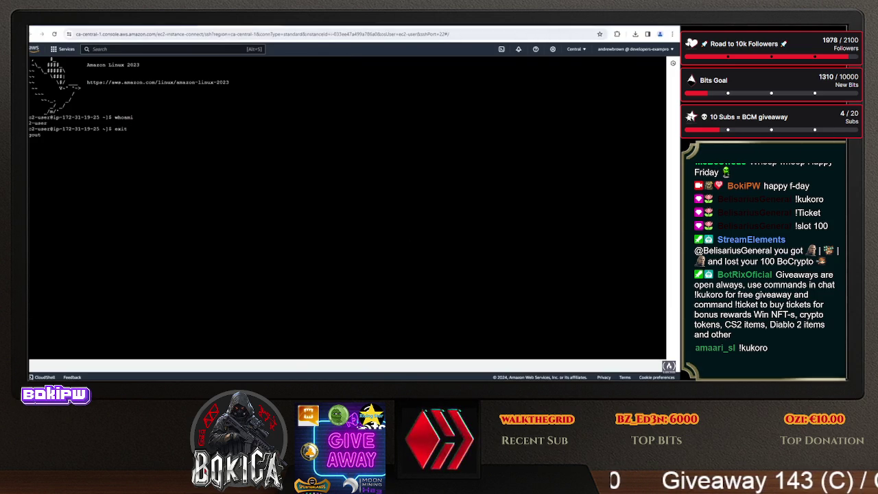
- Select the instance in the Instances list and reopen its Connect to instance page
click(275, 24)
click(185, 116)
click(472, 64)
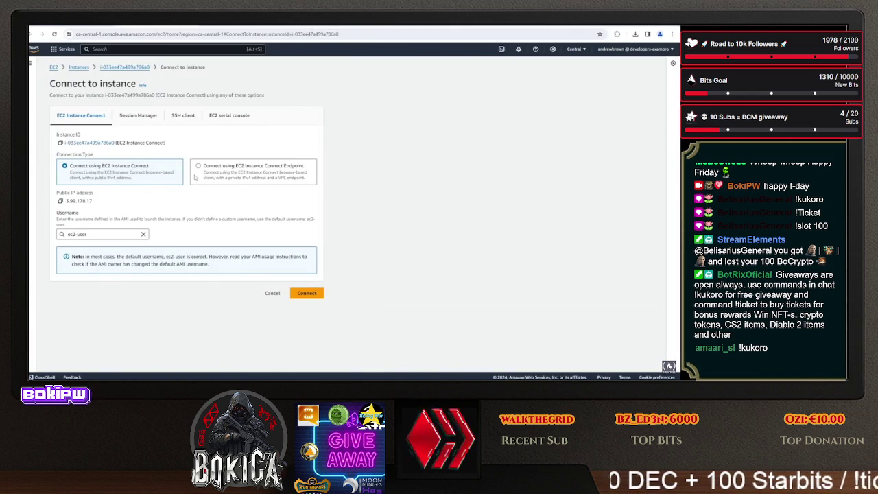
- Review the Instance Connect Endpoint availability note, revert to EC2 Instance Connect, and open a new tab
click(197, 167)
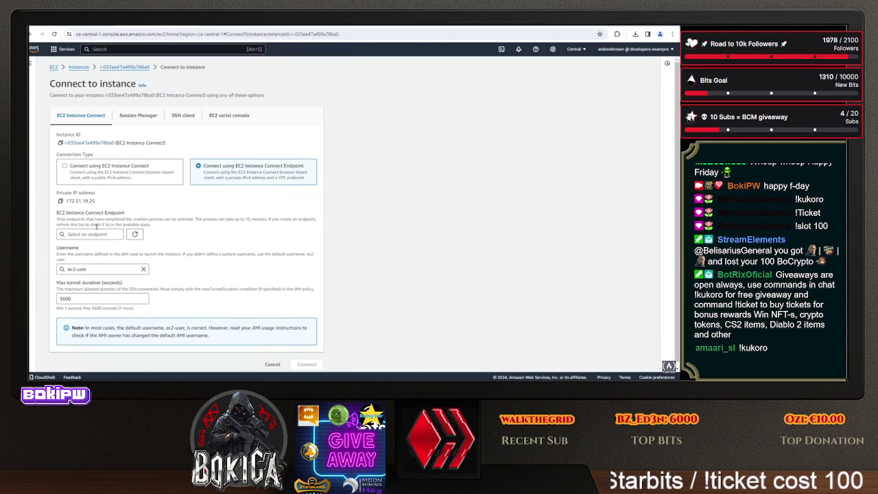
drag(123, 219, 177, 220)
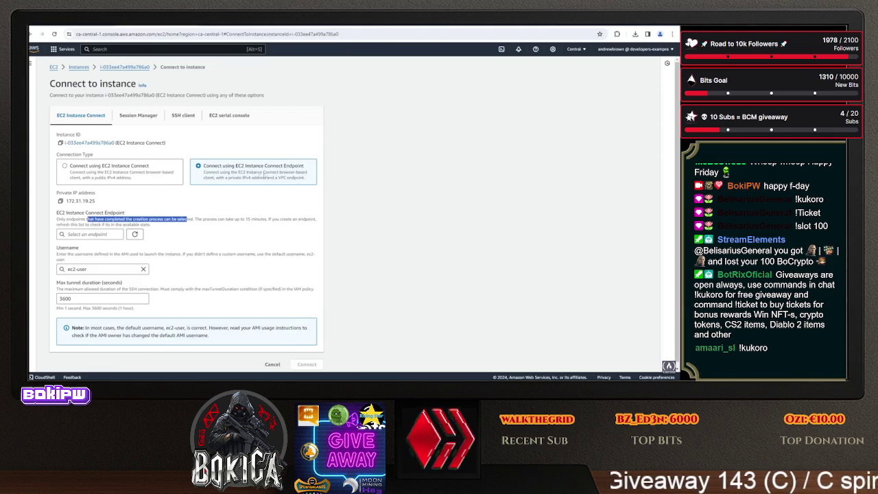
click(114, 173)
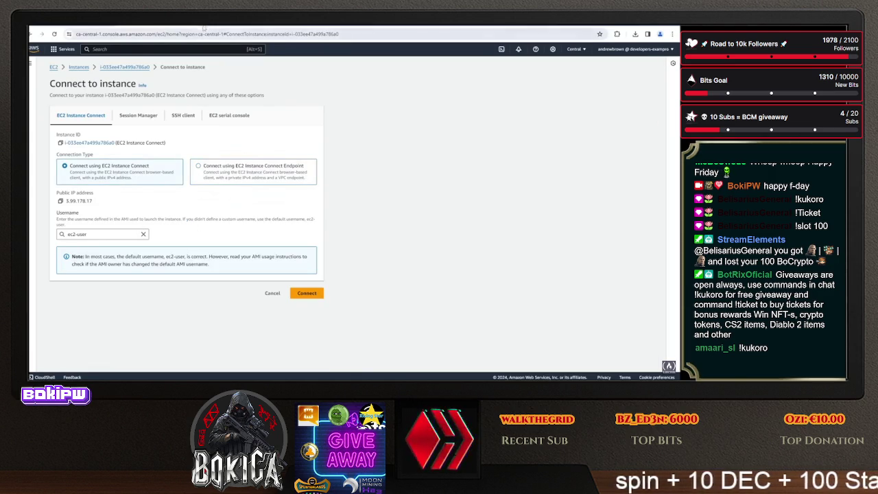
key(ctrl+t)
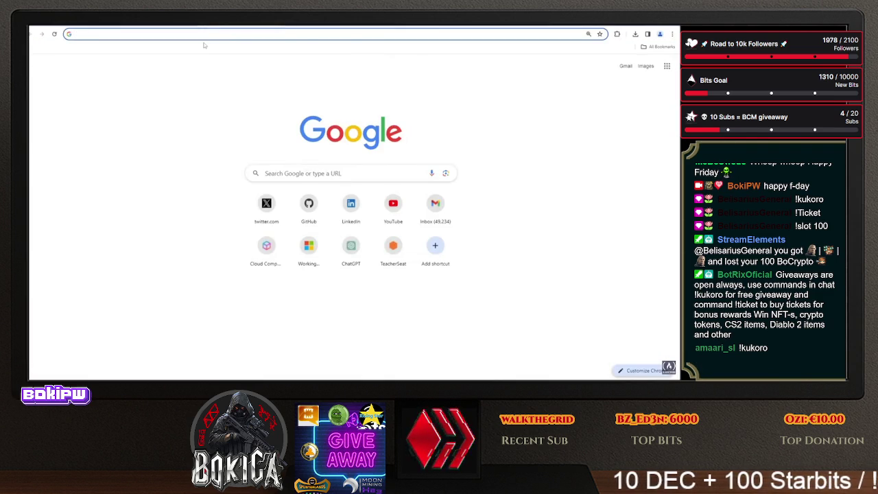
- Filter GitHub repositories for 'aws' and launch AWS-Examples in Gitpod, signing in with GitHub
text(github.com)
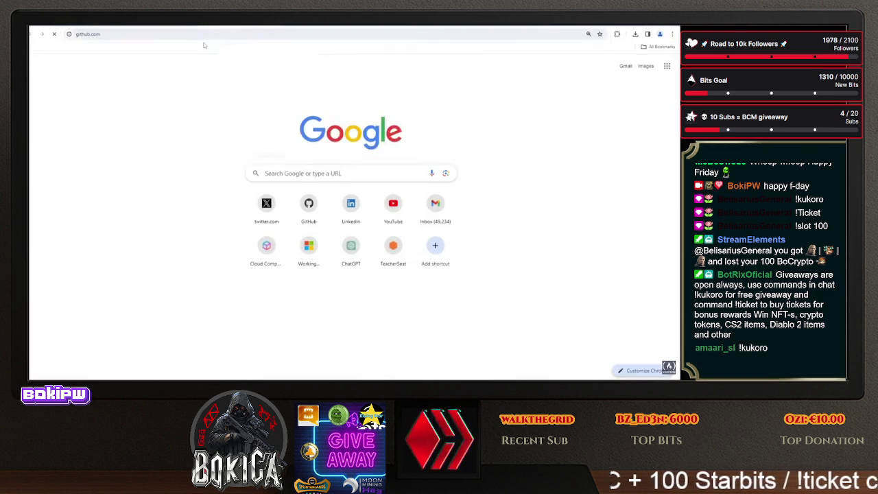
key(Return)
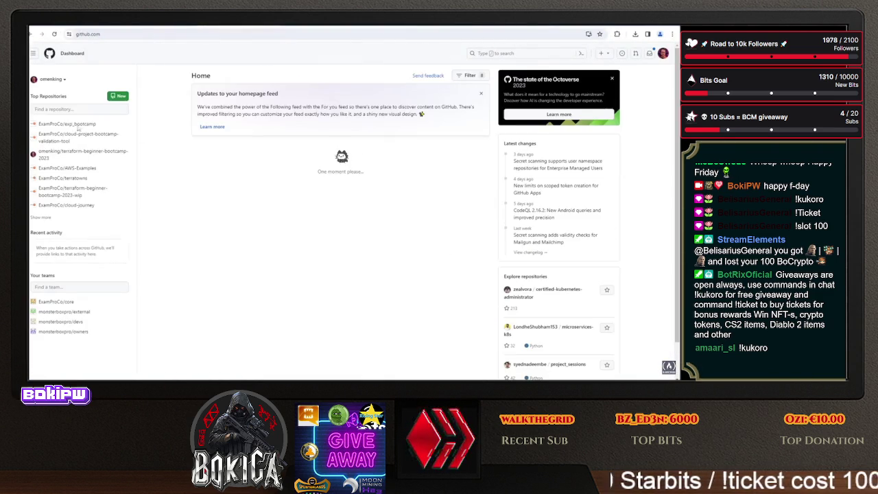
click(50, 109)
text(aws)
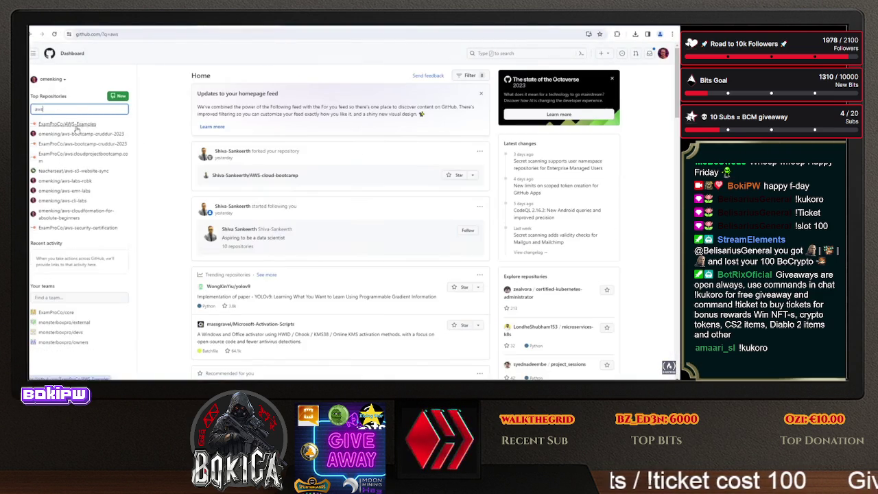
key(Return)
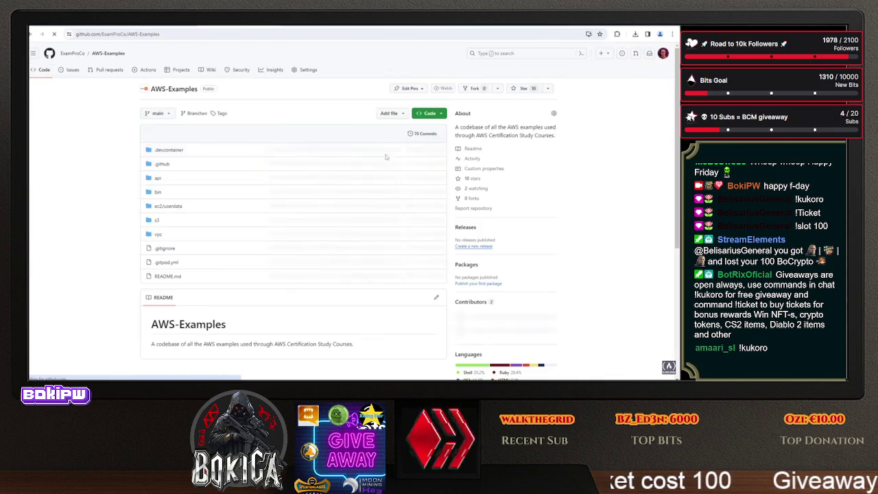
click(445, 192)
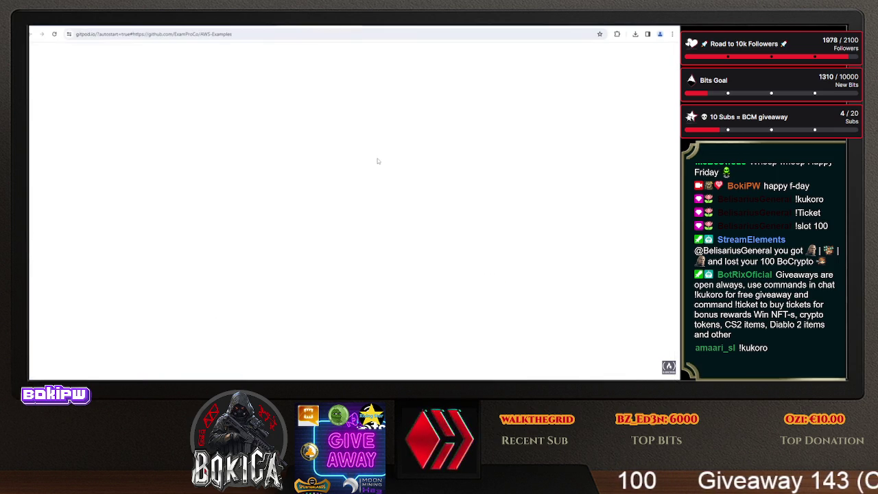
click(361, 237)
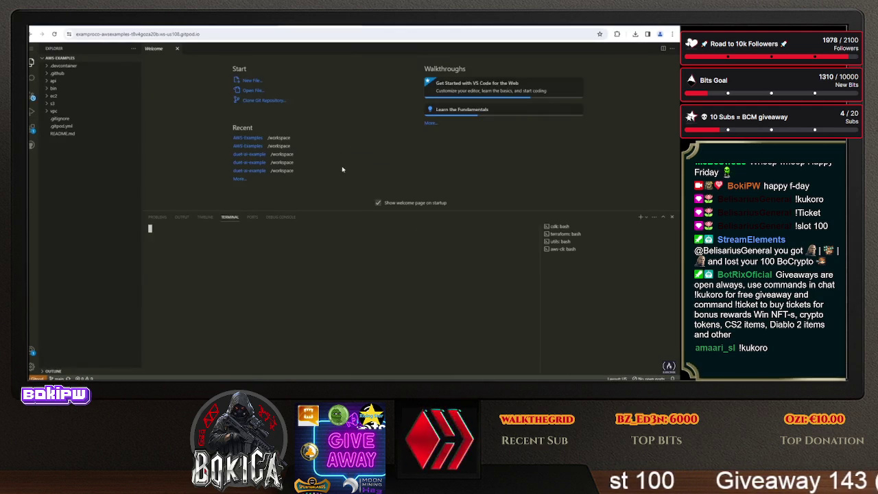
- Run aws sts get-caller-identity in the cleared Gitpod terminal, then return to AWS Console Home
key(ctrl+l)
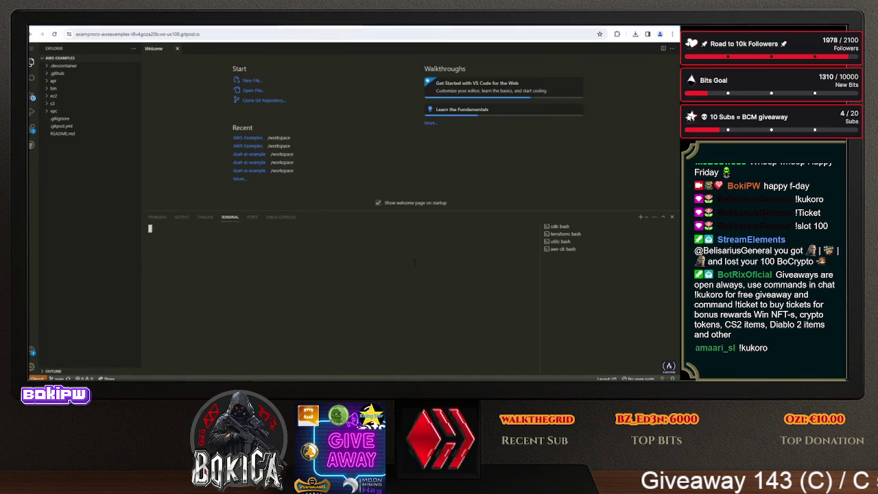
text(sts )
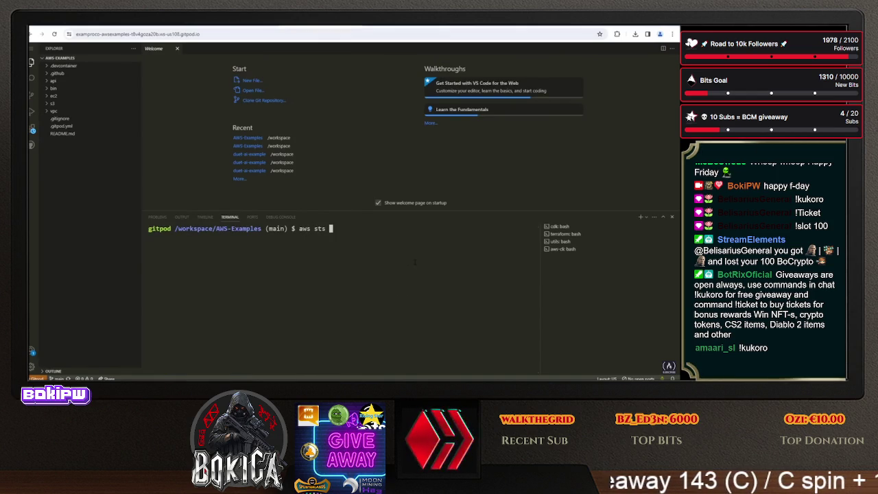
text(get-caller-)
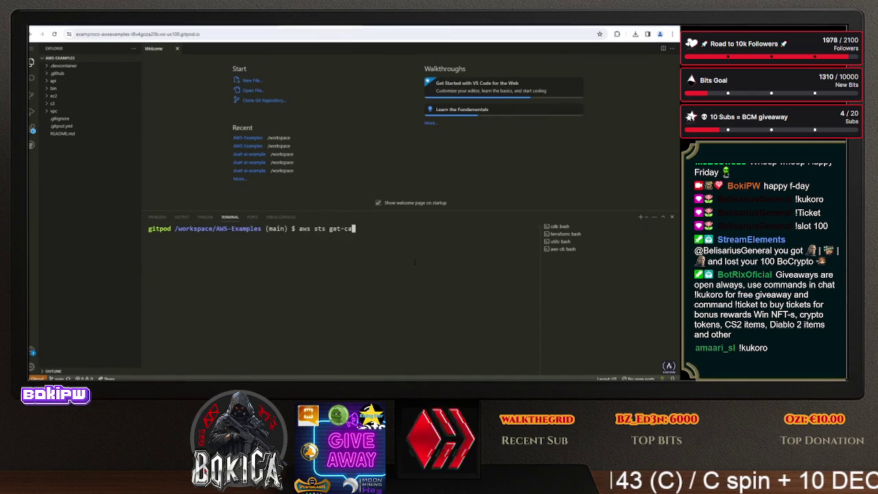
text(identity)
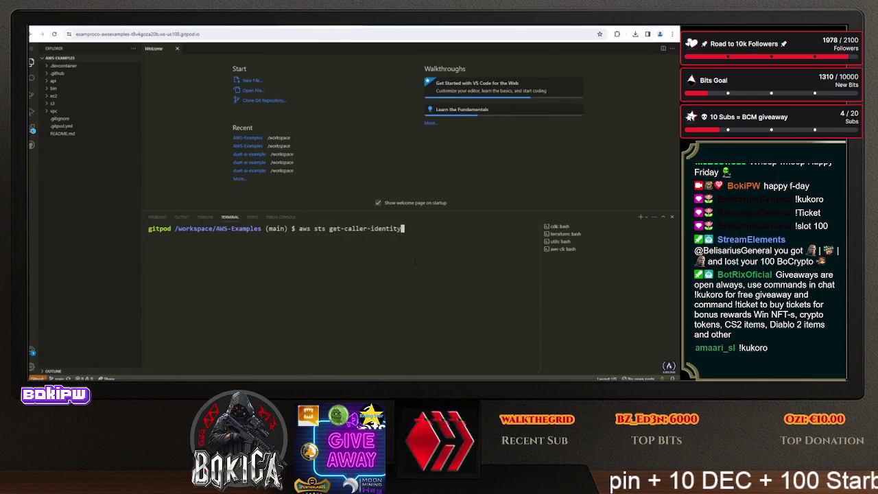
key(Return)
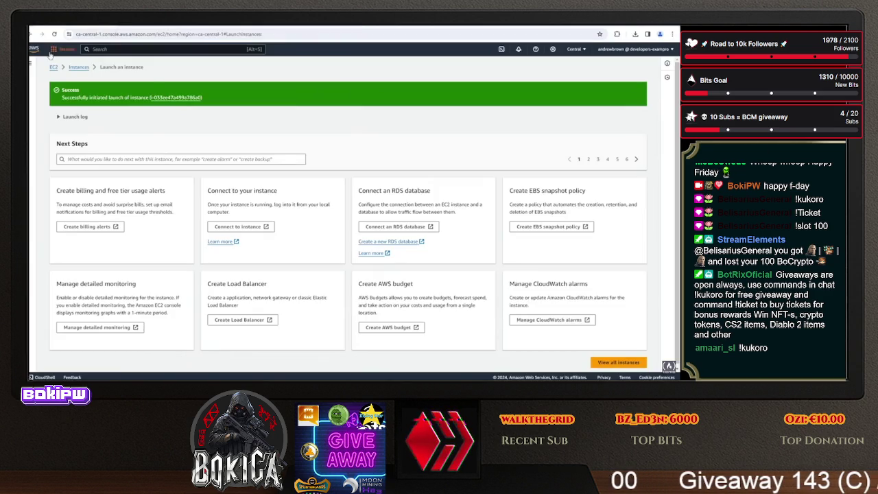
click(53, 50)
click(83, 115)
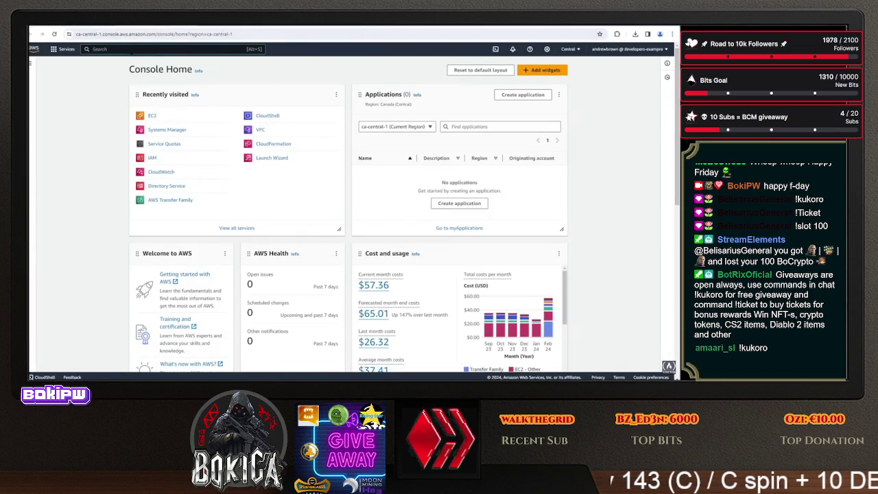
- Open the aws-examples IAM user's security credentials from the IAM console
click(137, 49)
text(iam)
click(191, 101)
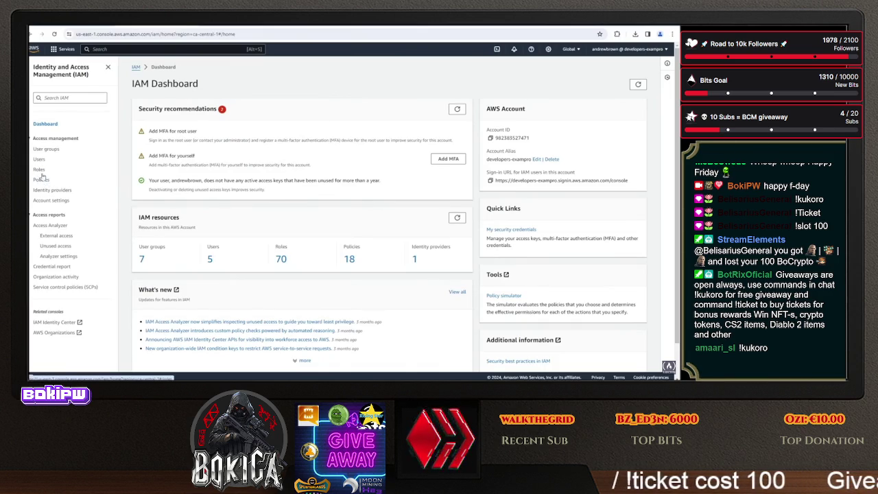
click(39, 160)
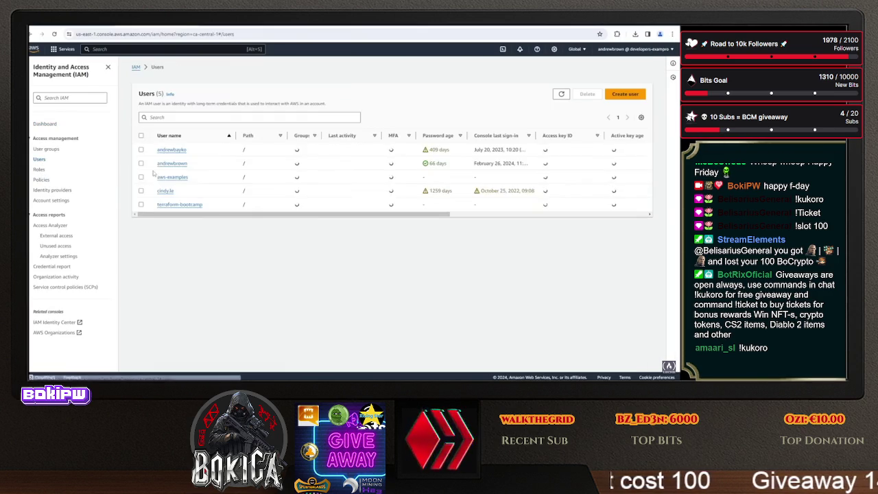
click(167, 179)
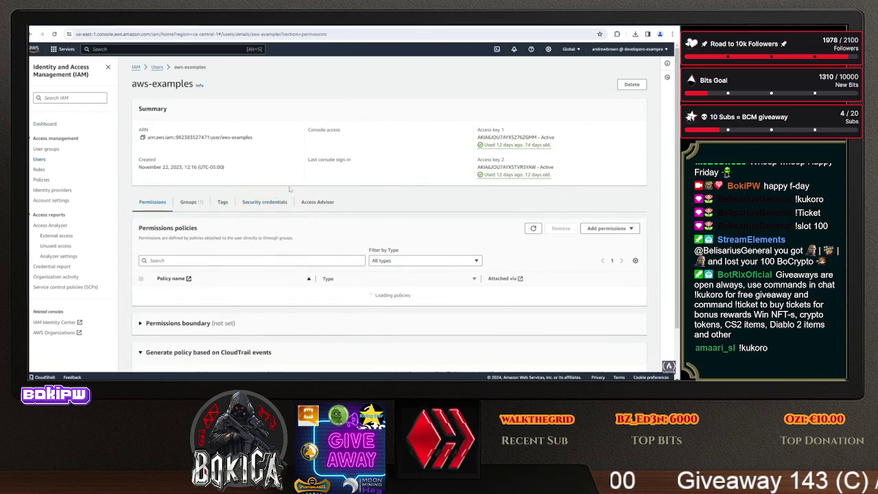
click(271, 202)
scroll(281, 192, down, 2)
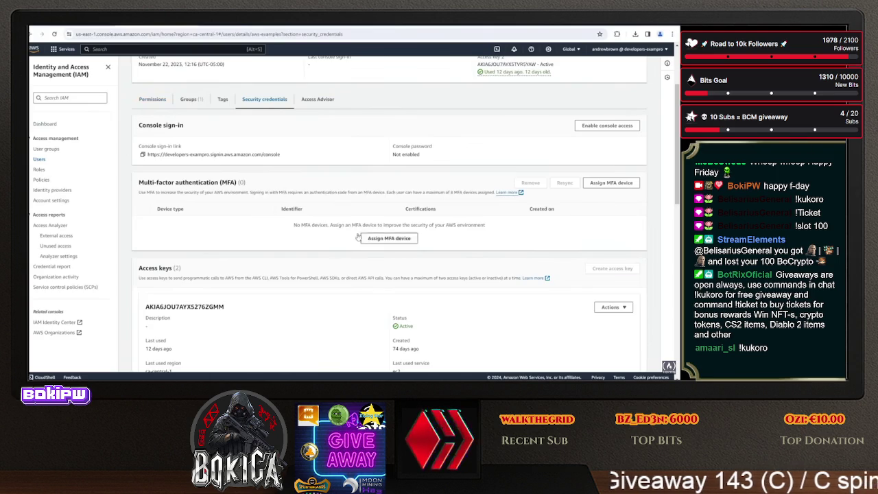
scroll(336, 226, down, 3)
- Deactivate and delete both of the user's access keys, pasting the key ID to confirm
click(612, 262)
click(611, 300)
click(284, 256)
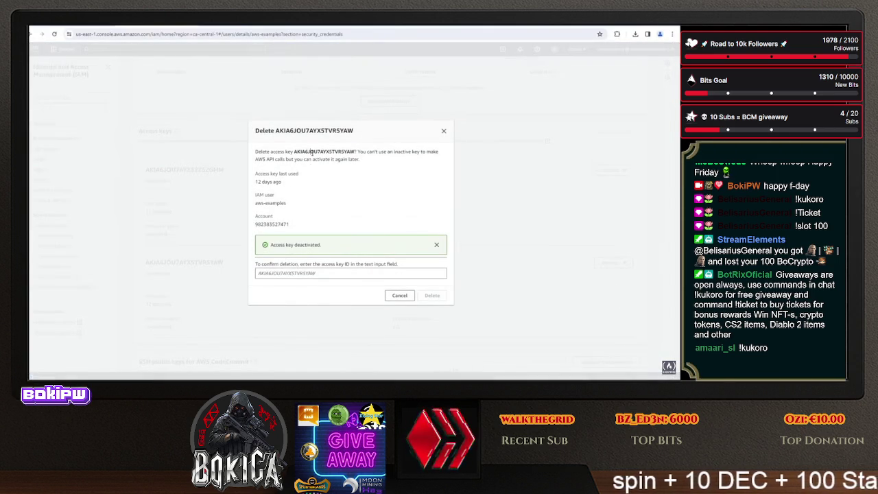
click(325, 273)
key(ctrl+v)
click(431, 295)
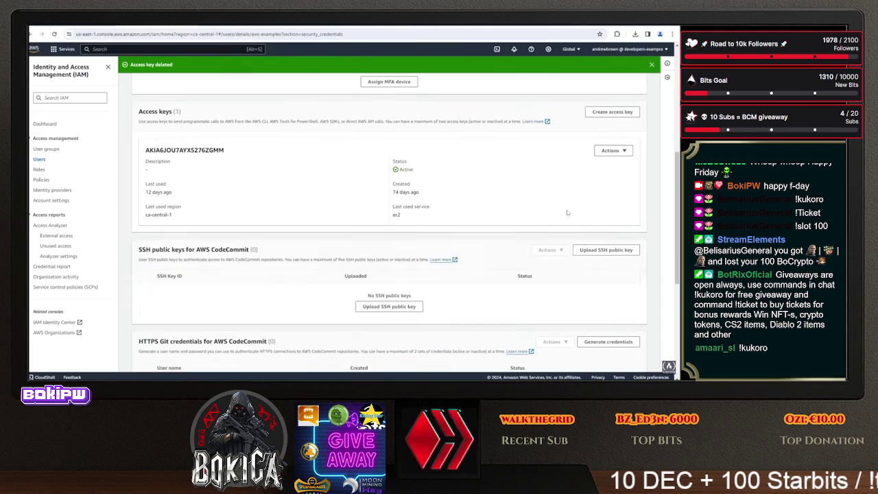
click(608, 151)
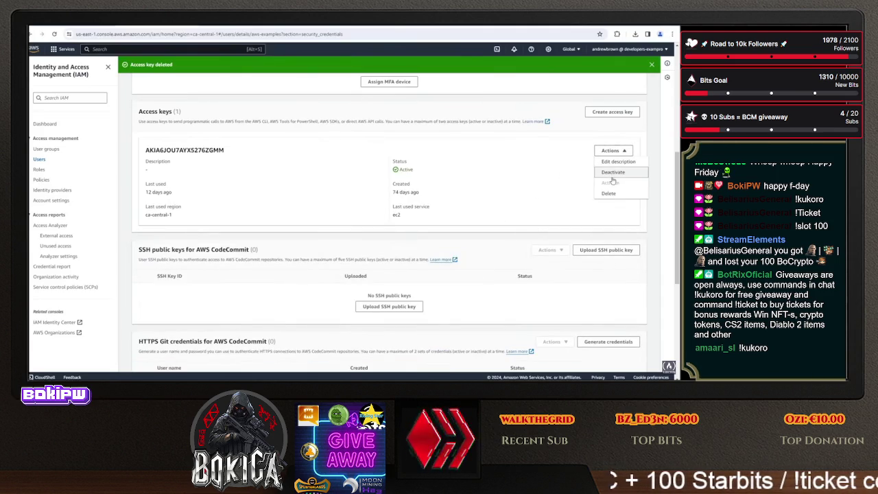
click(610, 193)
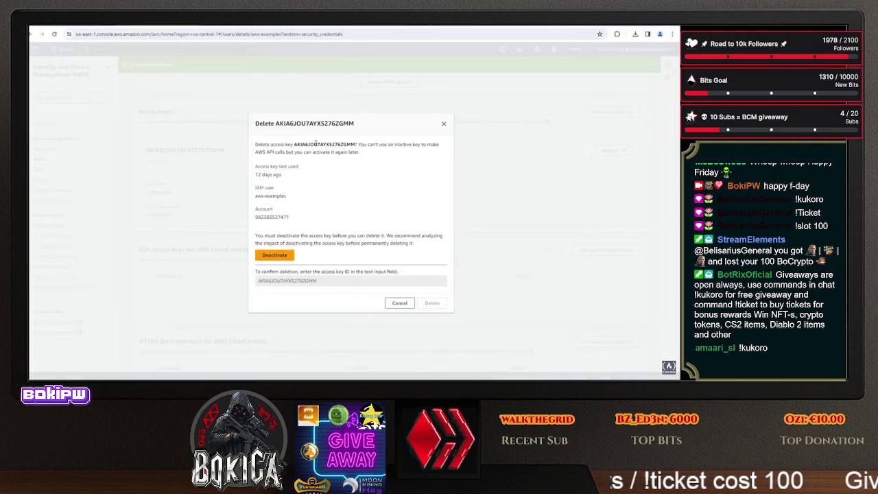
click(293, 273)
click(431, 296)
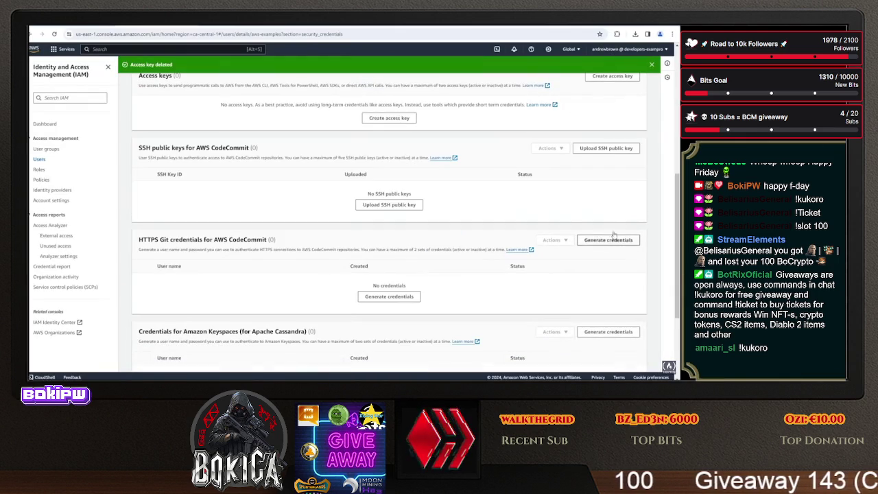
- Generate HTTPS Git credentials for CodeCommit and close the credentials window
click(598, 241)
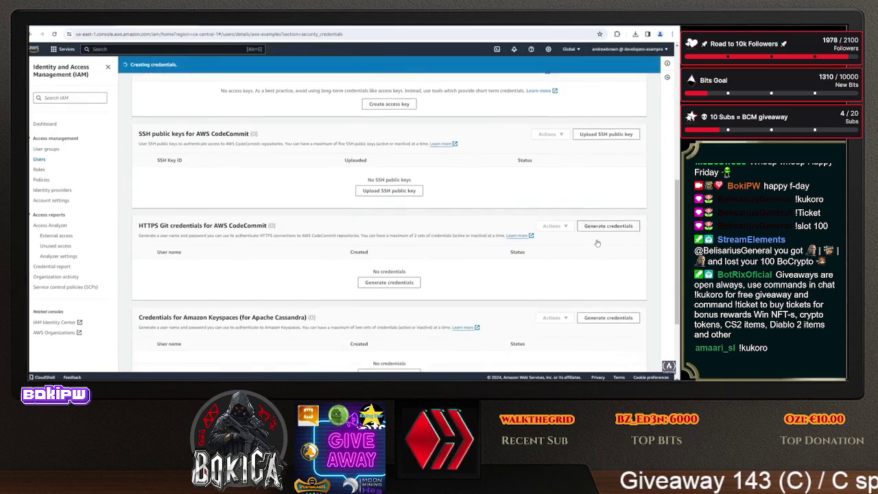
click(443, 138)
scroll(564, 218, up, 5)
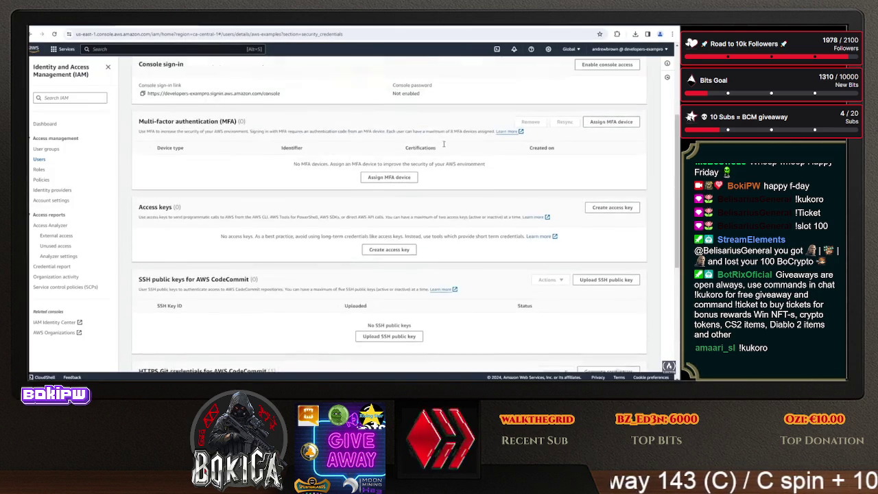
scroll(489, 204, down, 3)
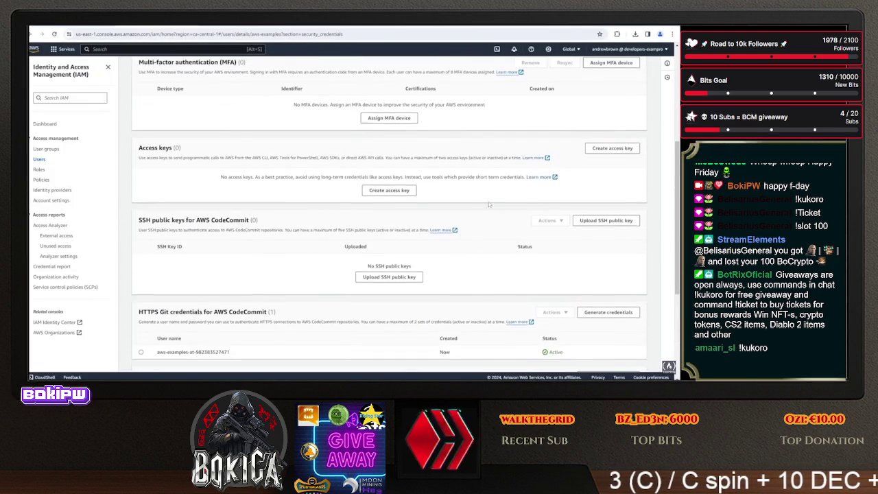
- Create a new Command Line Interface access key, then start a search for 'aws access keys'
click(597, 147)
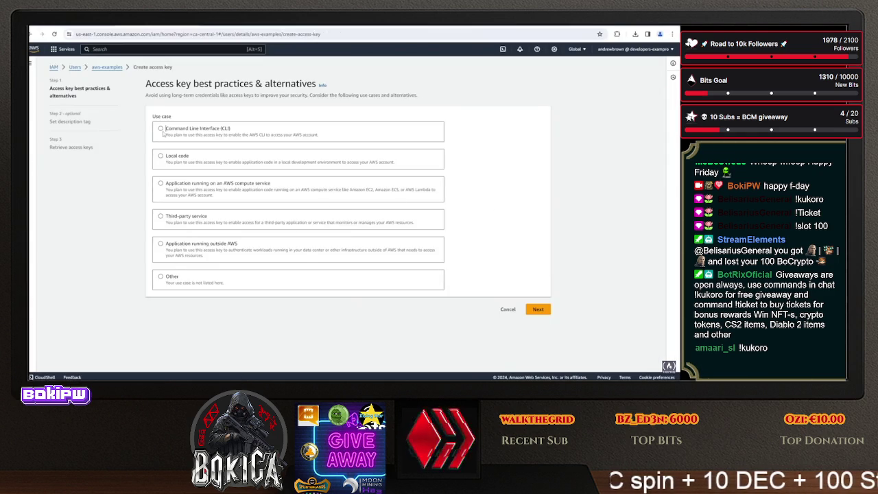
click(192, 128)
click(155, 348)
scroll(411, 340, down, 1)
click(532, 361)
click(522, 164)
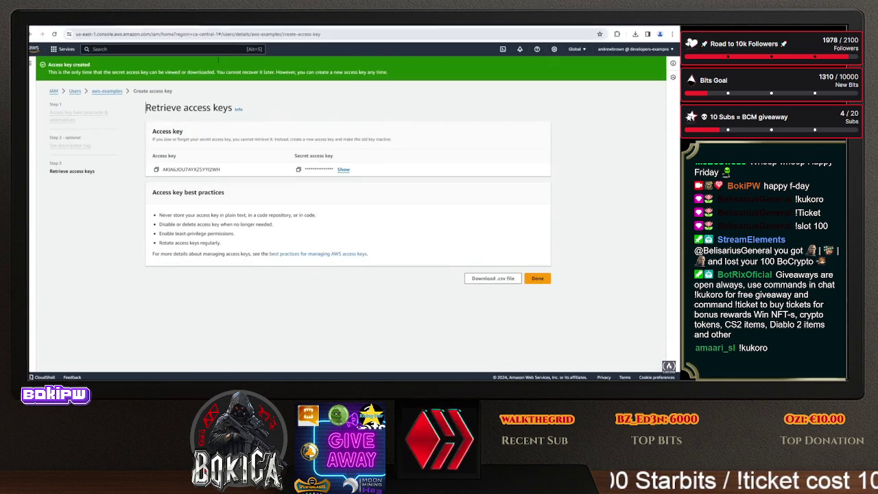
key(ctrl+t)
text(aws s)
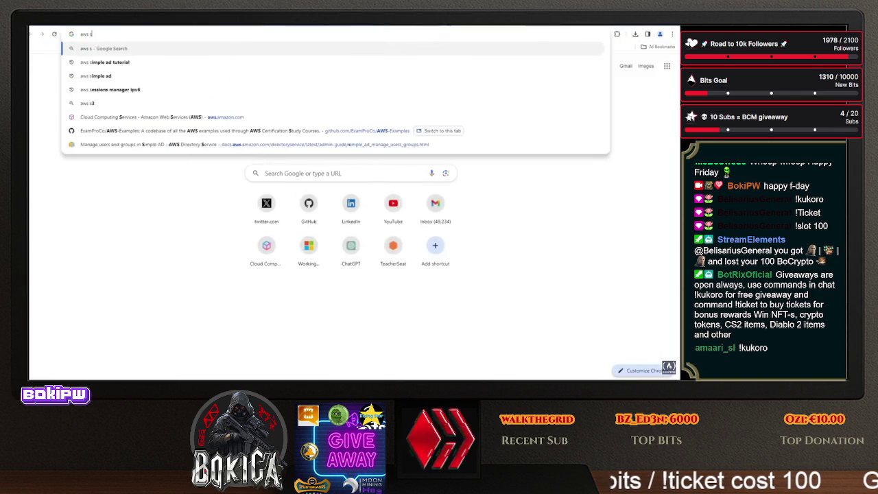
text(access keys)
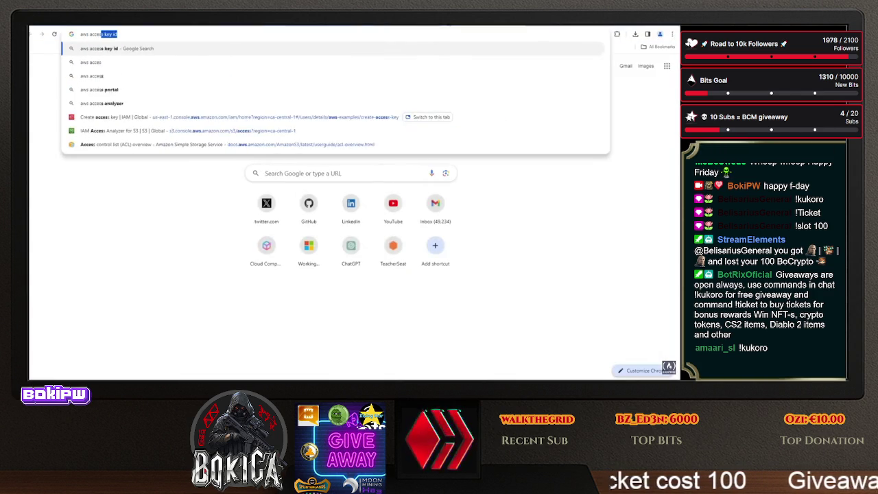
- Search 'aws access keys env vars' and open the AWS CLI environment-variables documentation
key(Return)
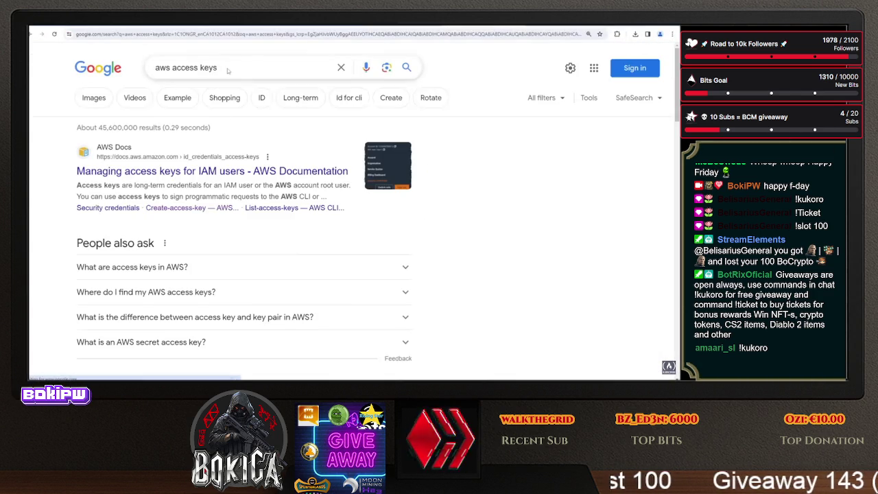
click(228, 67)
text(env vars)
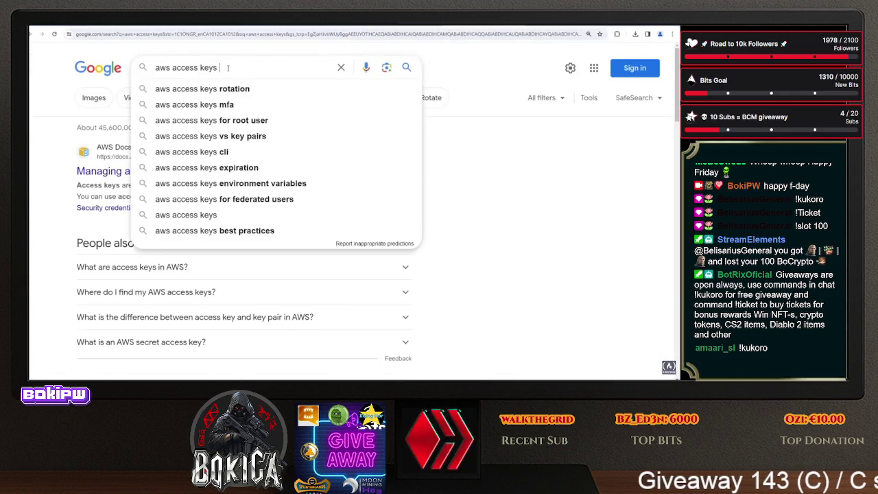
key(Return)
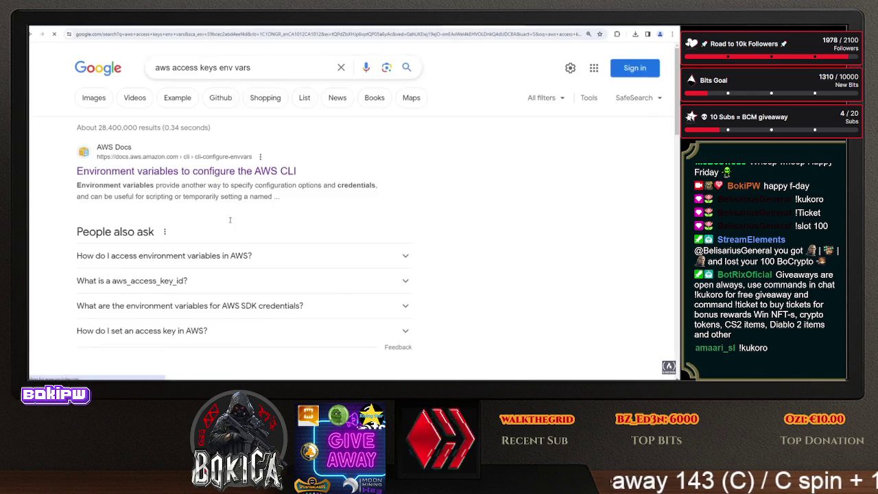
click(226, 172)
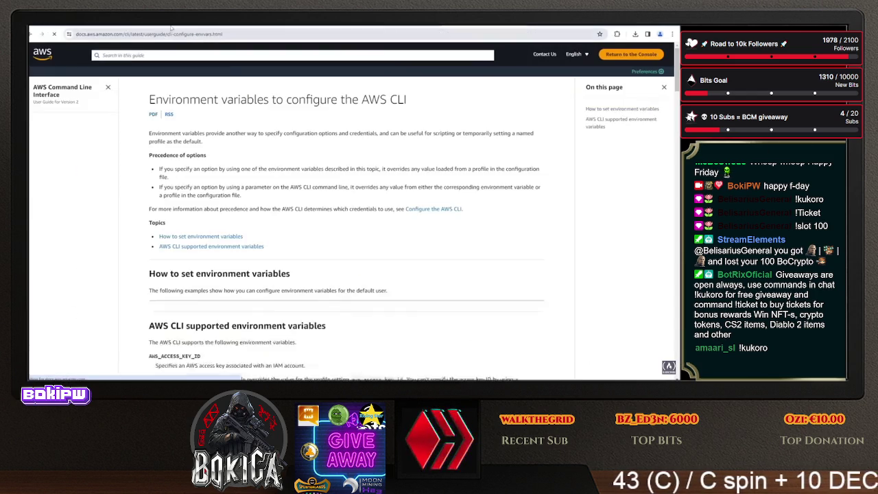
key(ctrl+Tab)
key(ctrl+Tab)
key(ctrl+Tab)
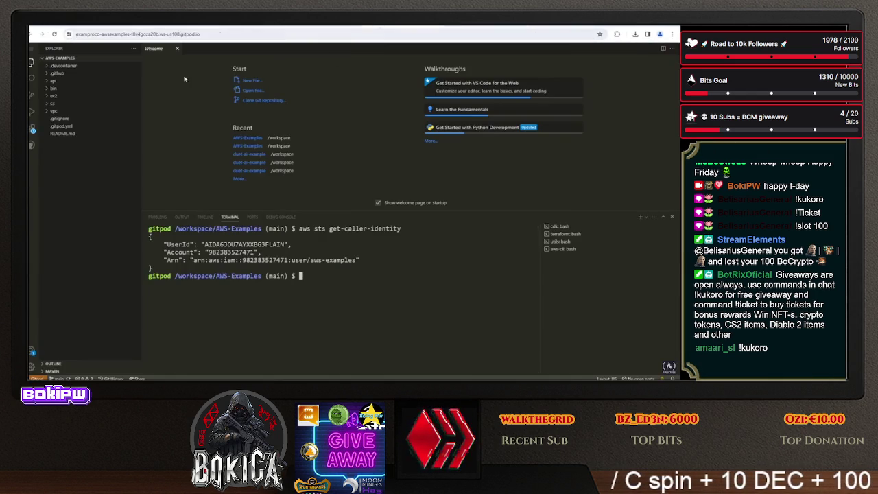
- Create a new untitled text file and paste in the three export lines from the AWS docs
click(33, 48)
mouse_move(62, 55)
click(157, 55)
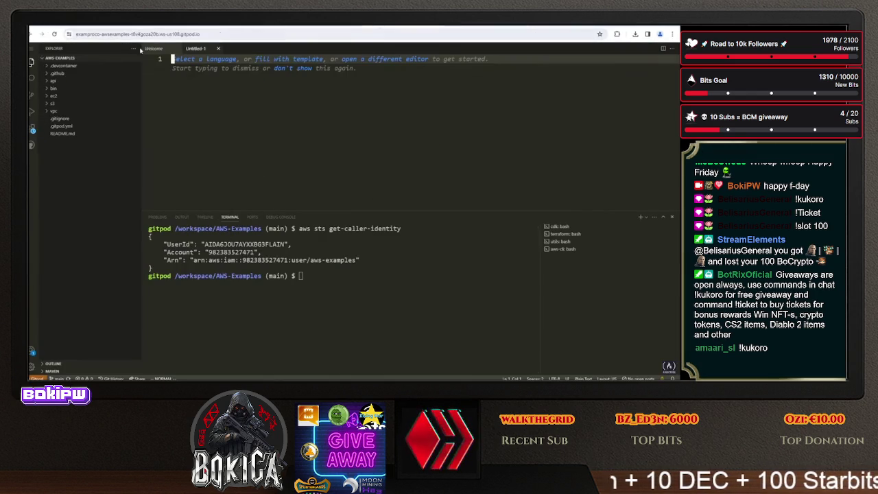
key(ctrl+Tab)
scroll(343, 206, down, 1)
drag(275, 331, 162, 313)
key(ctrl+Tab)
right_click(286, 82)
click(327, 148)
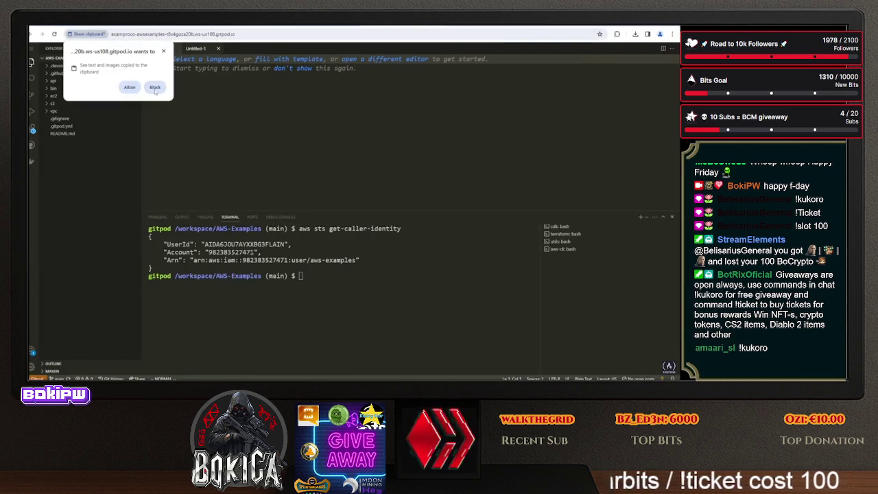
click(157, 85)
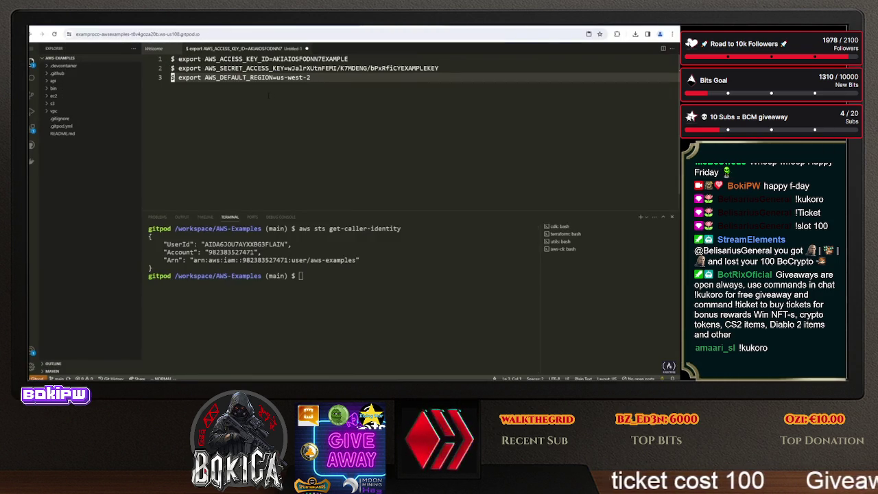
- Strip the leading '$ ' prompts and duplicate the lines as 'gp env' variants
key(ctrl+v)
key(k)
key(k)
key(l)
key(d)
key(j)
key(j)
key(y)
key(p)
key(ctrl+v)
key(j)
key(j)
text(ecgp env)
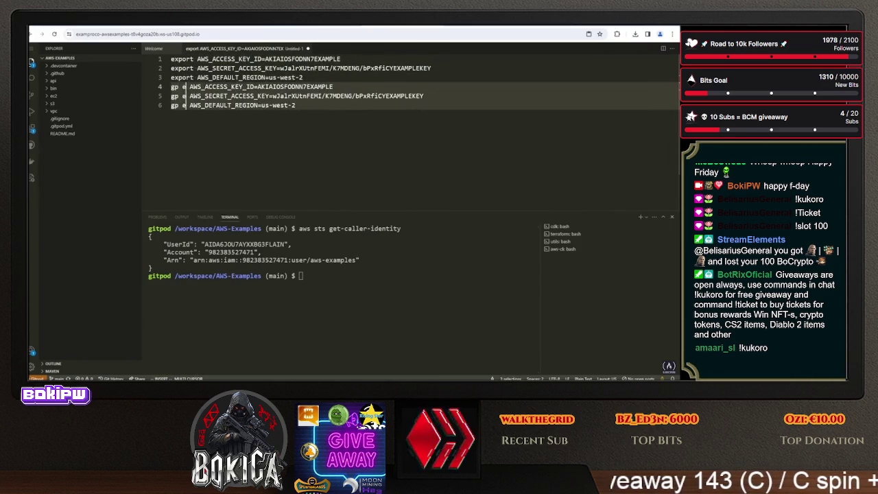
key(Escape)
- Clear the access key ID and secret access key values in the export lines
key(k)
key(k)
key(k)
key(f)
key(=)
key(l)
key(v)
key($)
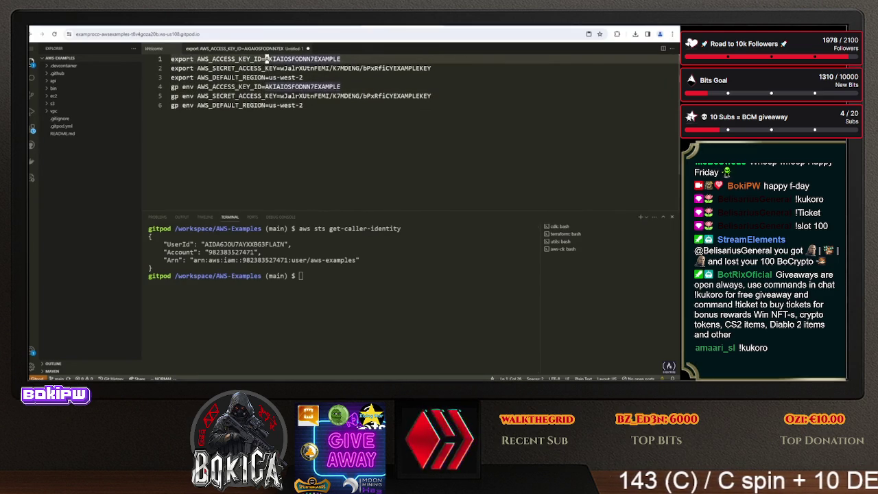
key(d)
key(j)
key(f)
key(=)
key(l)
key(v)
key($)
key(d)
- Set the region lines to ca-central-1 and clear the gp env key values
key(j)
key(BackSpace)
text(-)
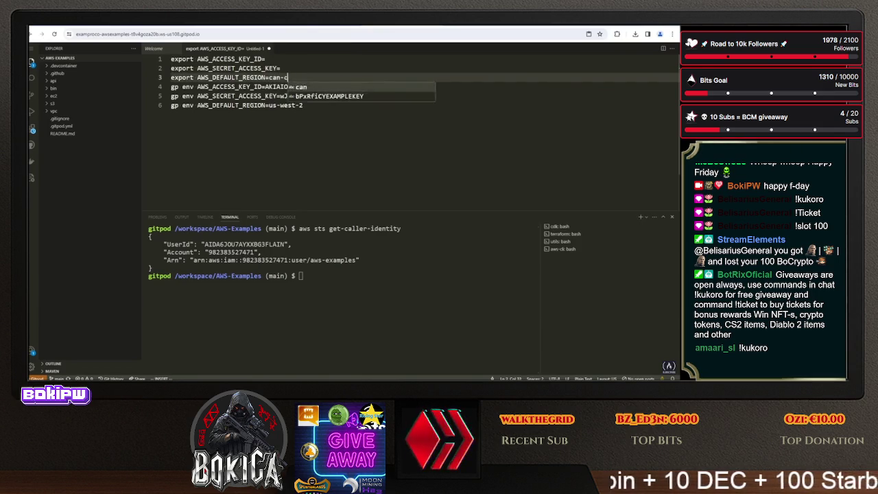
key(Escape)
key(j)
key(F)
key(=)
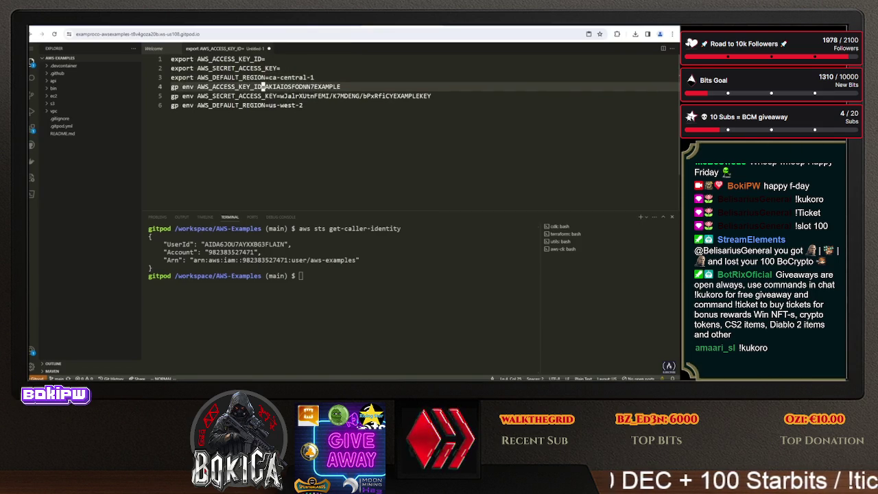
key(v)
key($)
key(d)
key(j)
text(v$d)
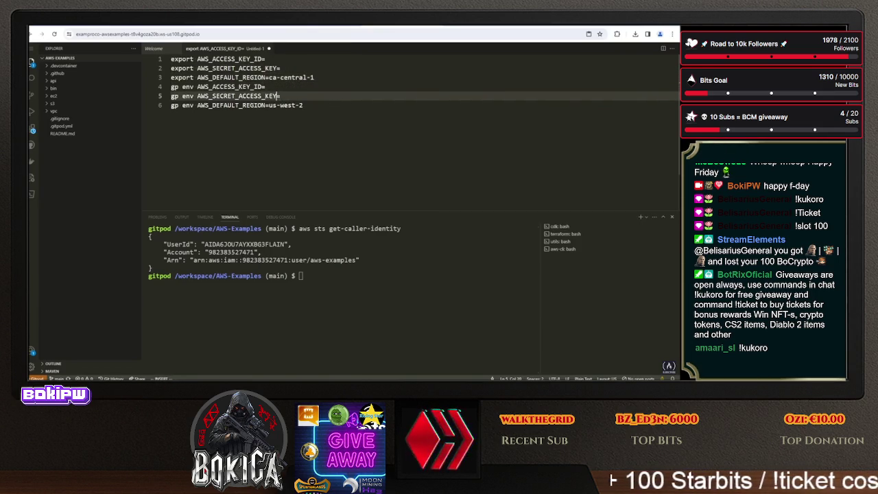
text(jF=lCca)
key(Tab)
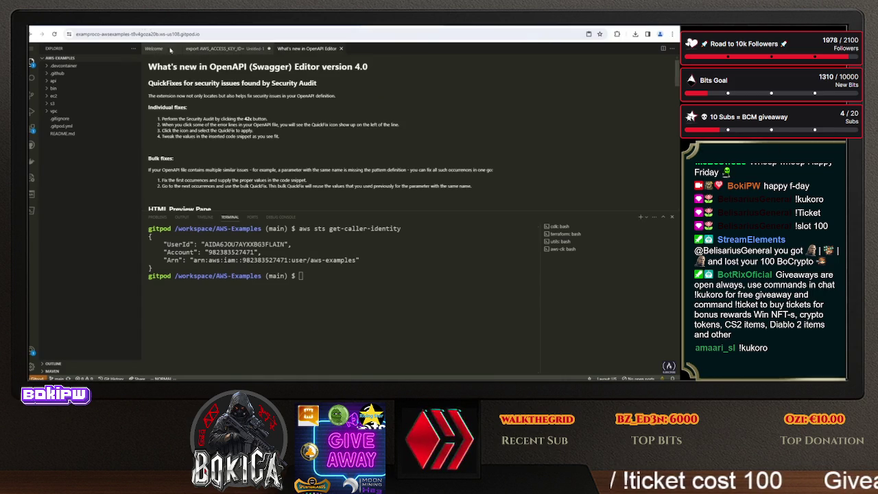
- Paste the new access key ID into the export line on line 1
click(340, 48)
click(164, 26)
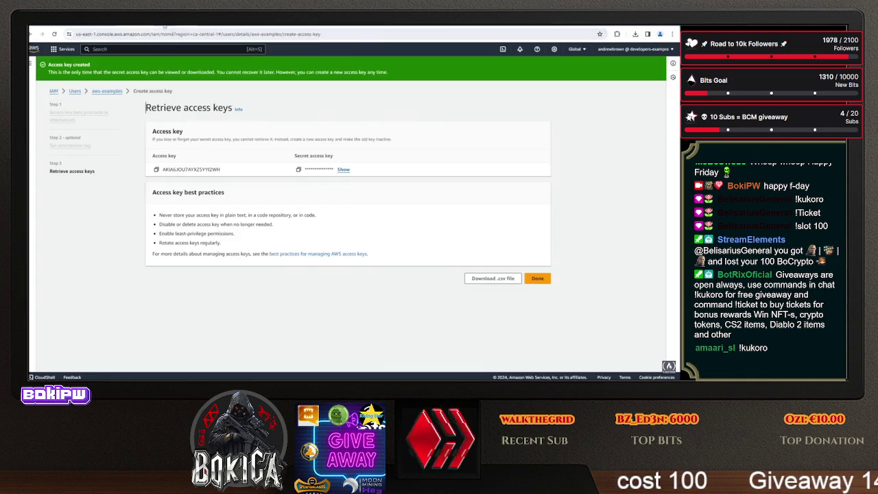
key(ctrl+Tab)
key(ctrl+Tab)
key(ctrl+Tab)
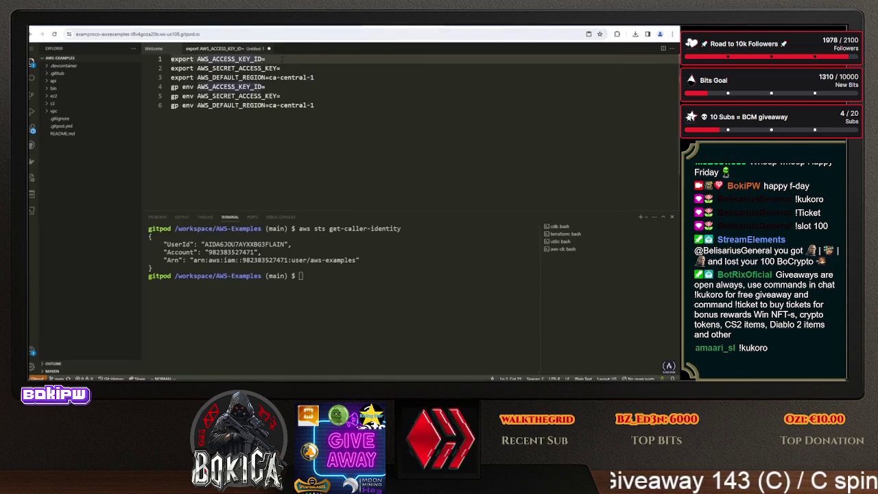
right_click(281, 60)
click(320, 127)
- Paste the access key ID into the gp env line 4 and wrap both key IDs in quotes
click(274, 87)
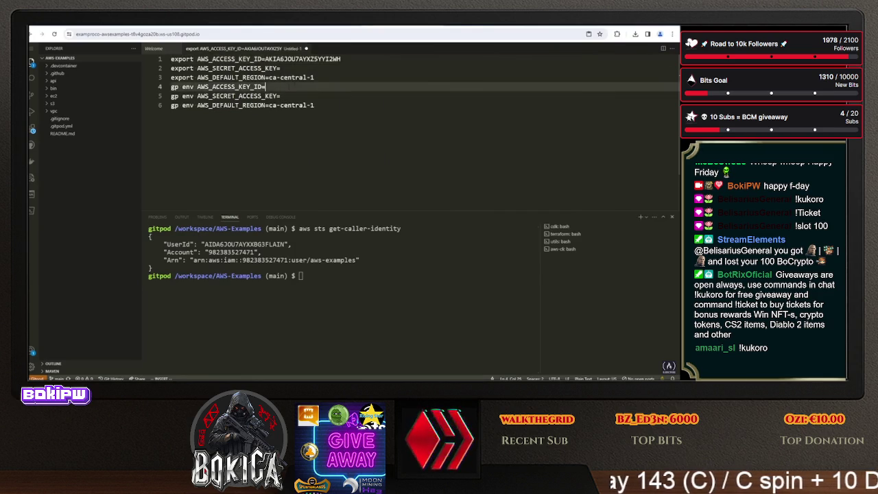
right_click(285, 87)
key(Escape)
right_click(269, 85)
click(291, 155)
key(l)
text(x)
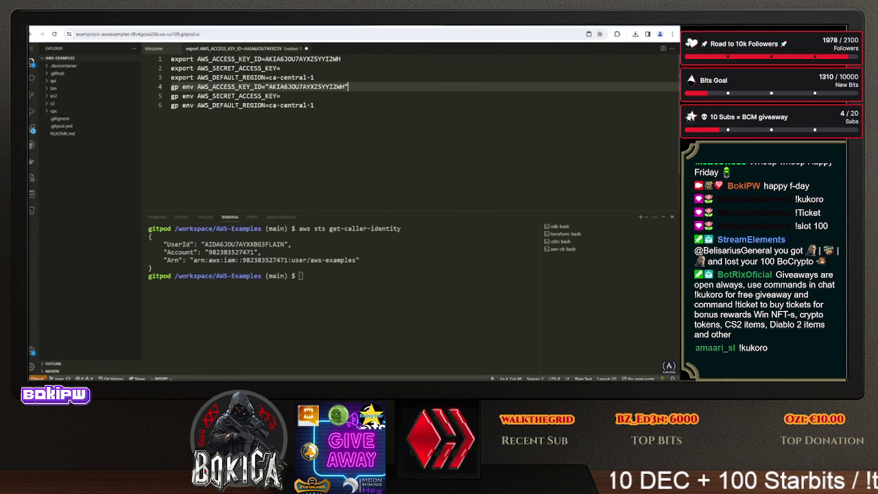
text(A")
key(Escape)
key(k)
key(k)
key(k)
text(i"")
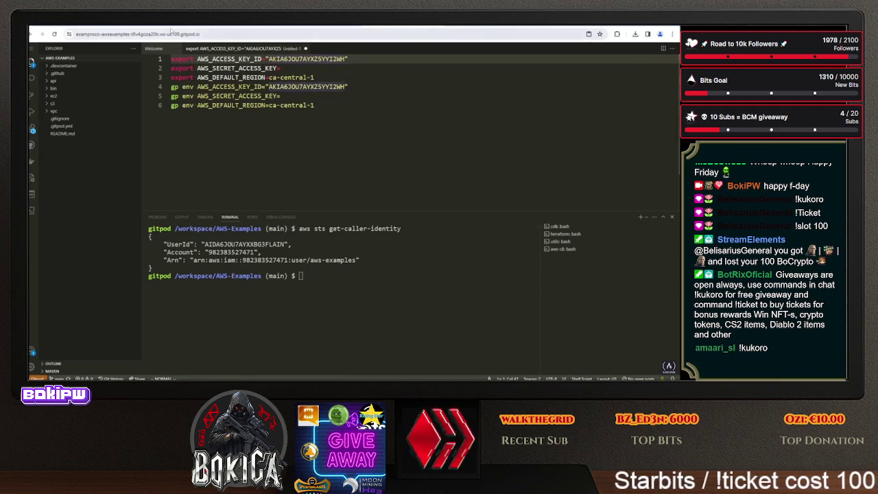
- Paste the secret access key after AWS_SECRET_ACCESS_KEY= on lines 2 and 5
key(alt+Tab)
key(ctrl+Tab)
key(ctrl+Tab)
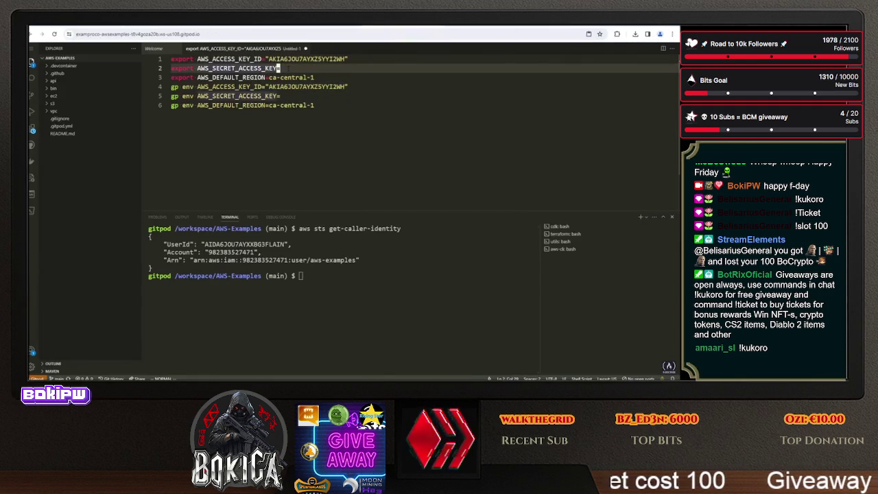
click(292, 69)
right_click(292, 68)
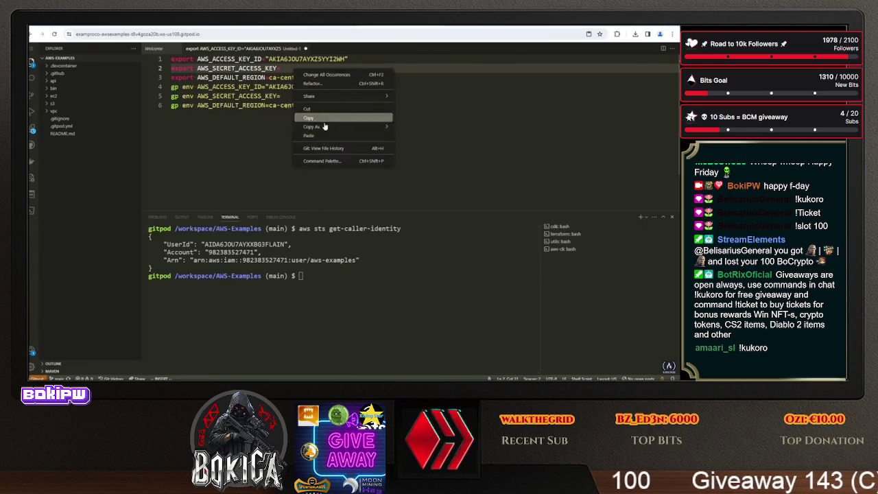
click(299, 133)
key(Right)
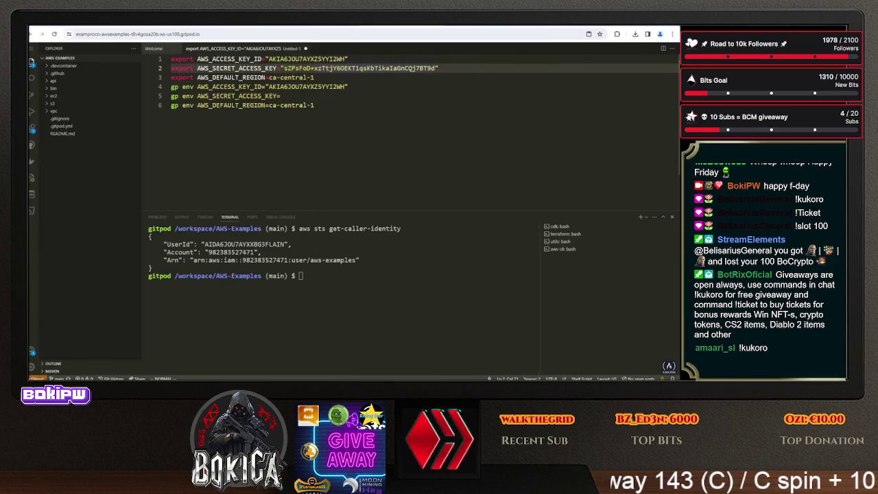
drag(438, 68, 318, 68)
right_click(281, 69)
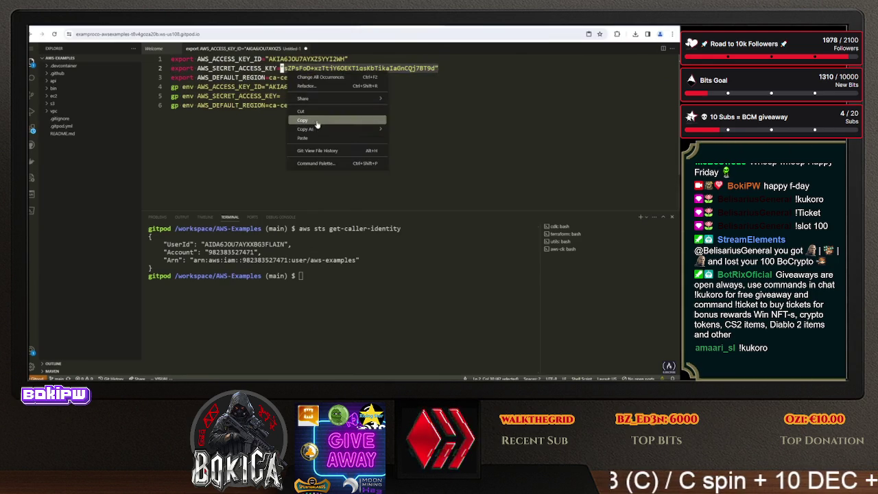
click(309, 122)
click(279, 96)
right_click(294, 96)
click(328, 108)
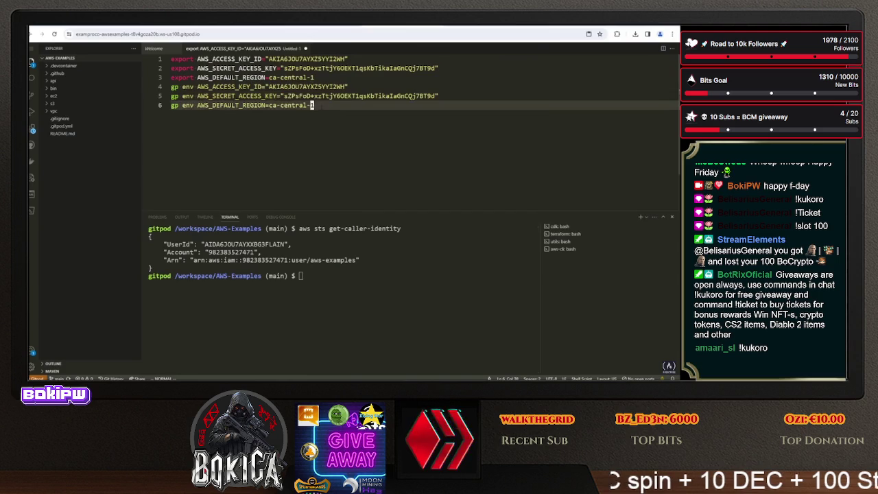
- Insert a blank line separating the export lines from the gp env lines
drag(315, 105, 146, 63)
key(ctrl+c)
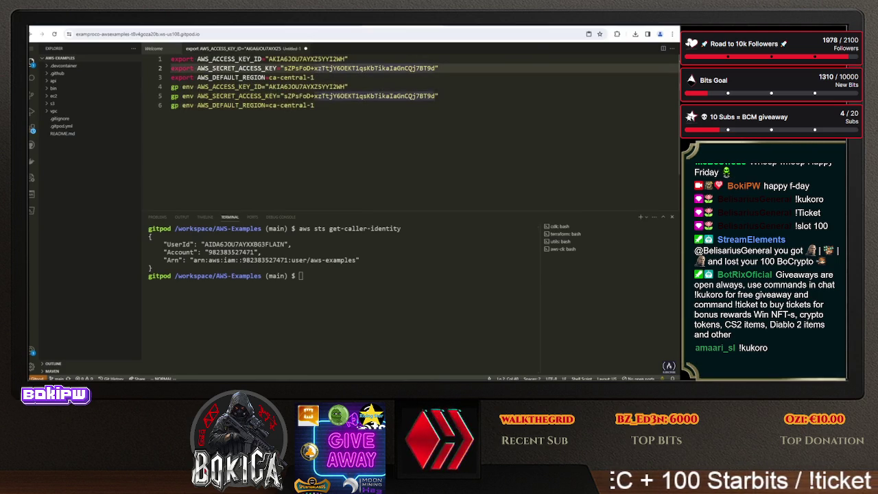
click(270, 95)
key(k)
key(O)
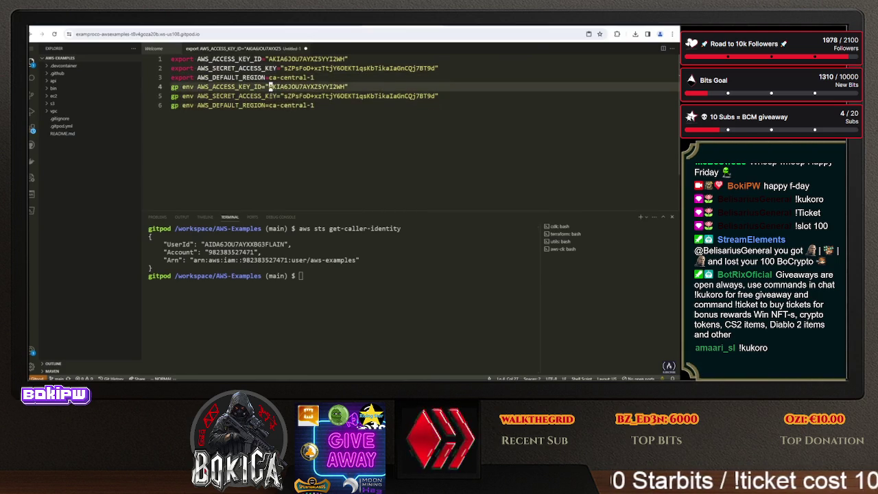
drag(314, 77, 171, 59)
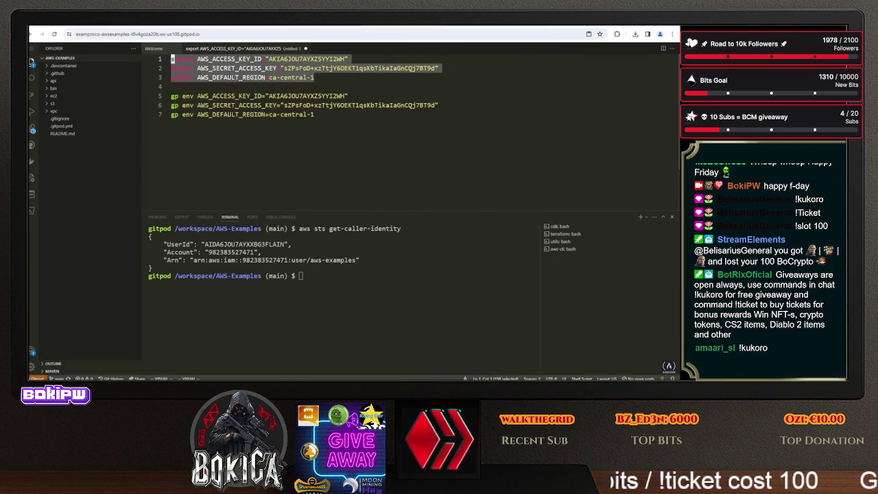
- Run the three export lines and the three gp env lines in the terminal
right_click(198, 57)
click(213, 72)
click(303, 275)
key(ctrl+v)
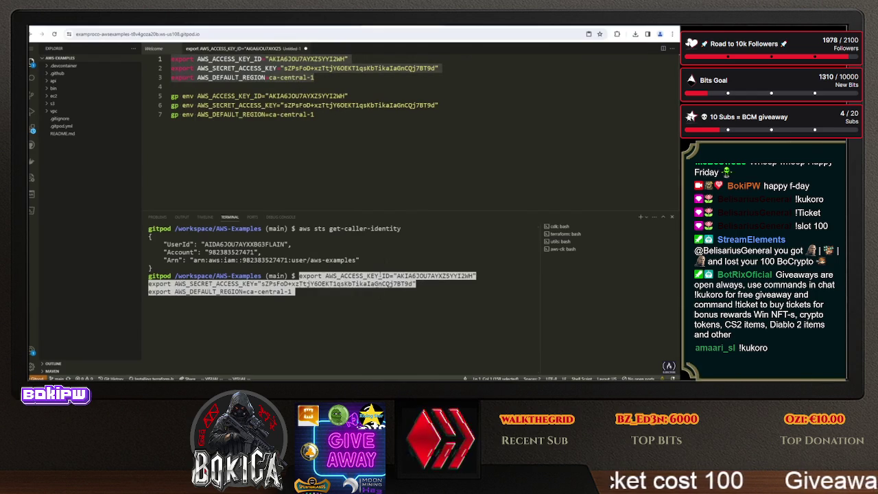
key(Return)
drag(314, 114, 170, 96)
right_click(236, 104)
click(271, 148)
click(303, 299)
key(ctrl+v)
key(Return)
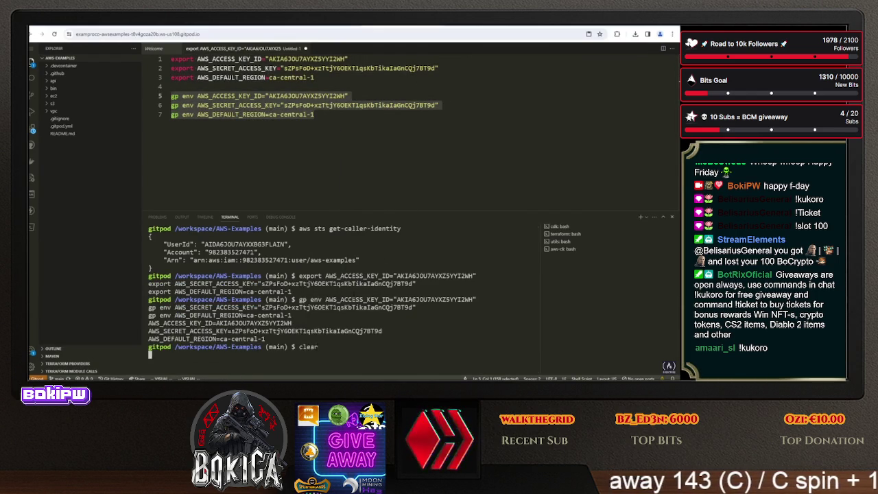
- Run aws sts get-caller-identity to confirm the aws-examples IAM user
text(r)
key(Return)
text(entity)
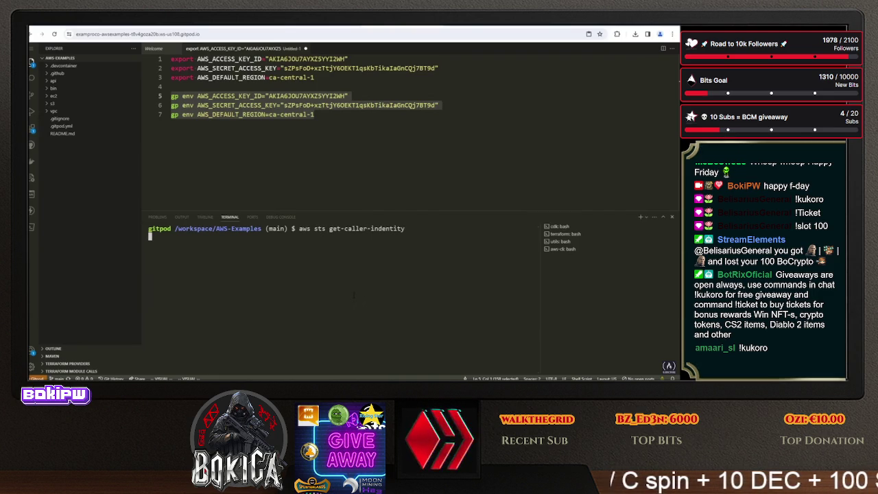
key(BackSpace)
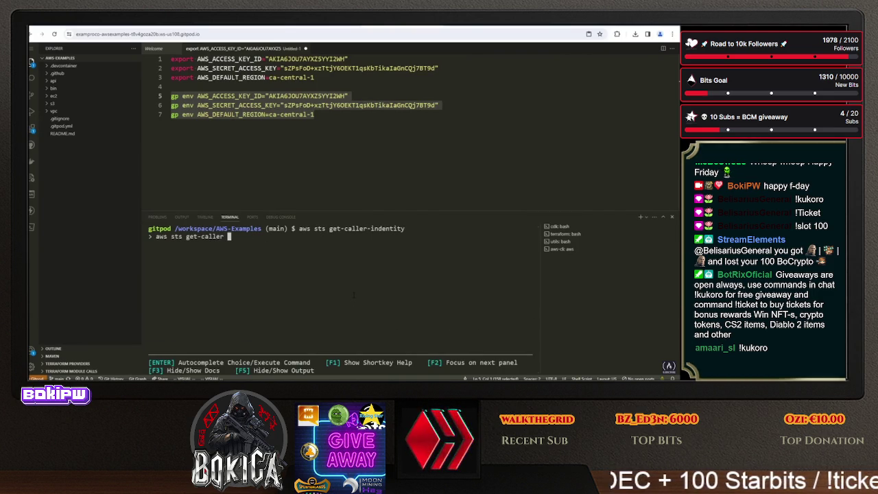
text(ent)
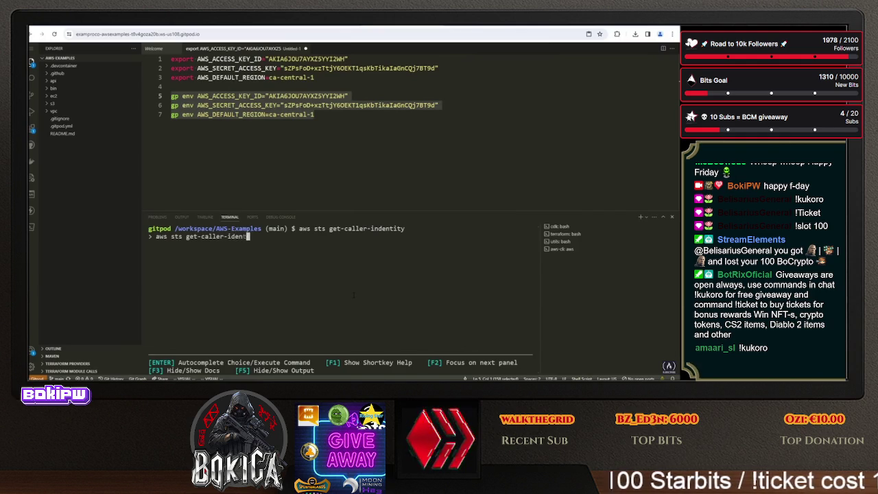
key(Return)
key(Up)
key(BackSpace)
key(BackSpace)
key(BackSpace)
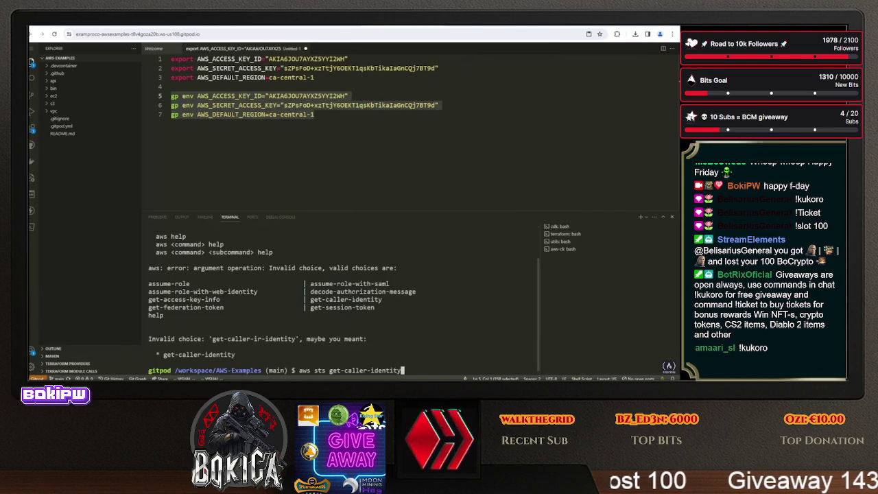
key(Return)
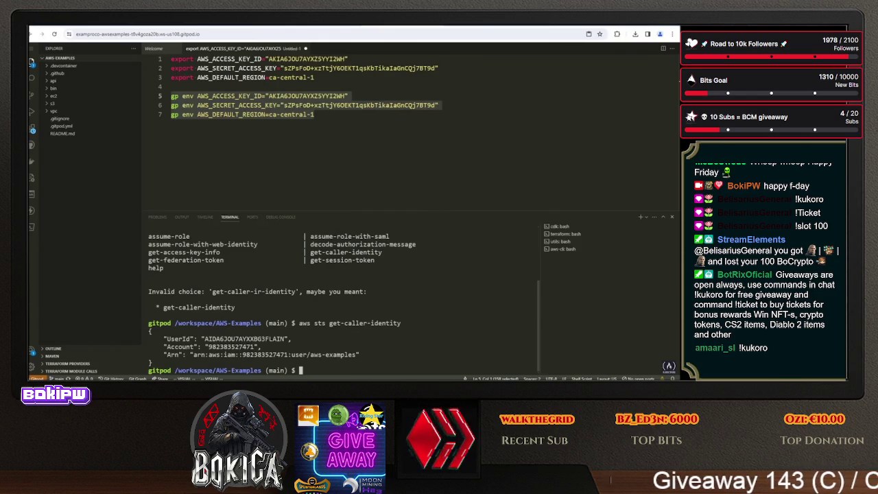
- Empty and close the Untitled-1 scratch file, then clear the terminal
key(ctrl+a)
key(Delete)
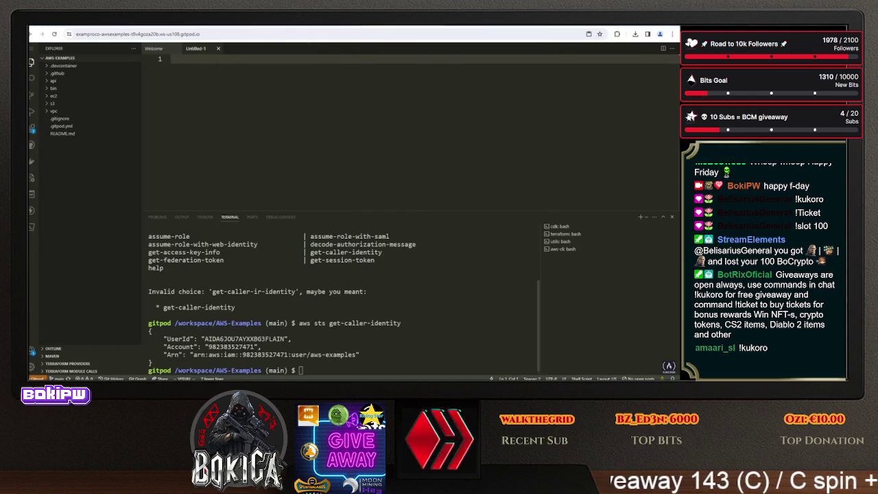
click(218, 48)
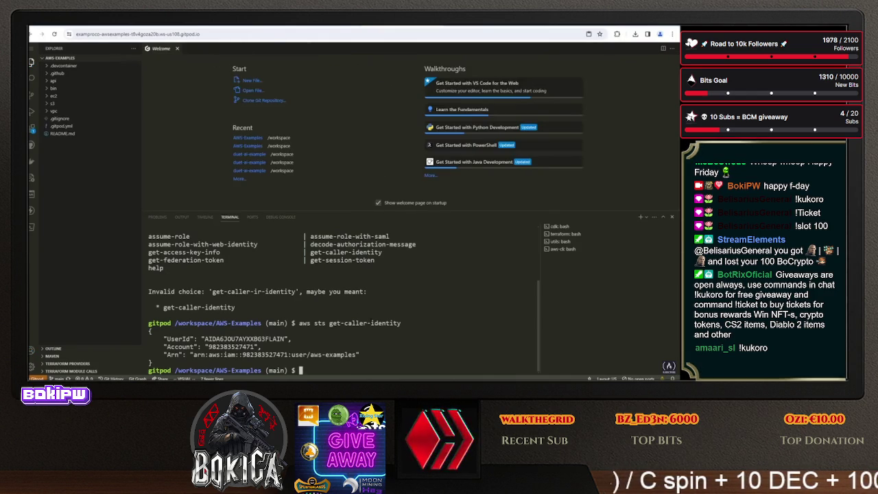
text(lear)
key(Return)
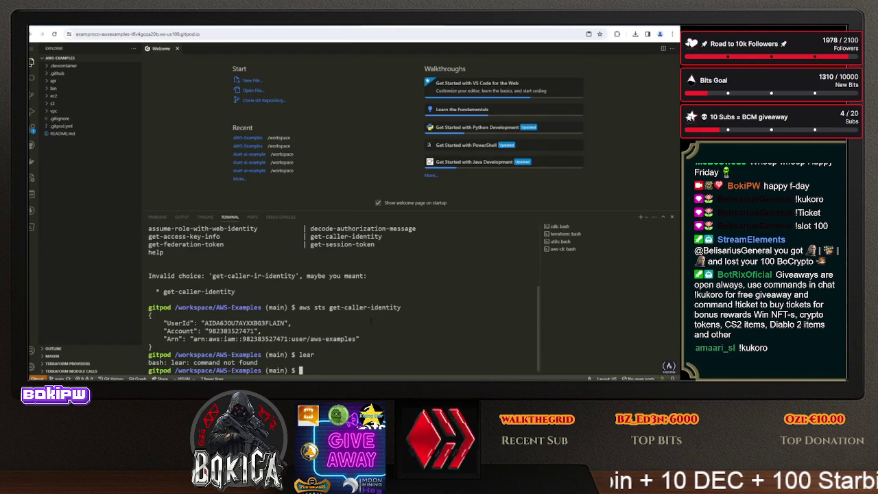
text(r)
key(Return)
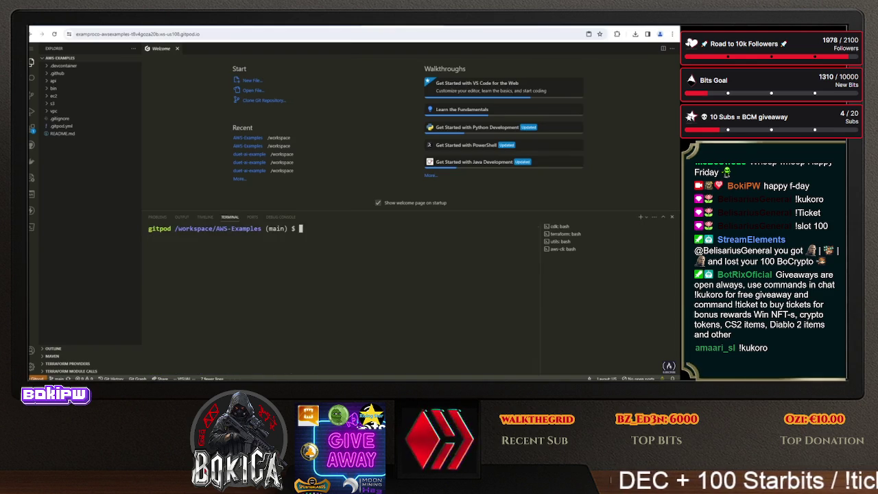
key(alt+Tab)
click(387, 35)
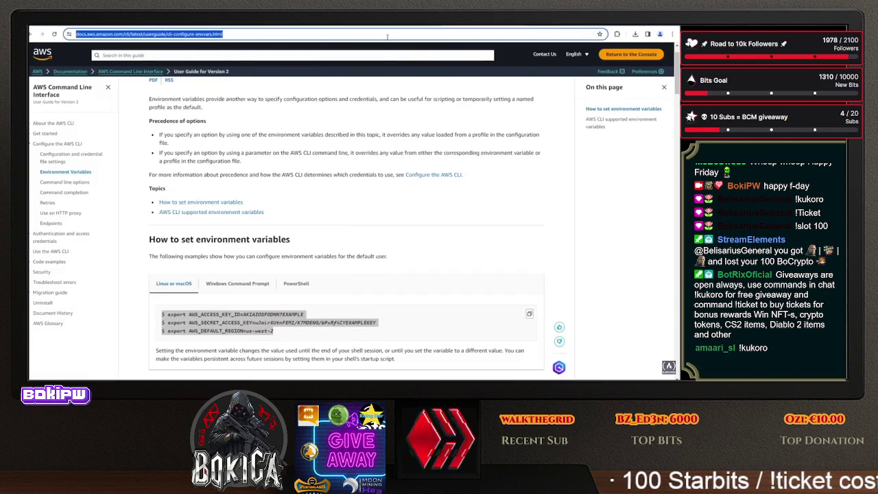
- Skim the EC2 Instance Connect Endpoint blog post, then return to the search results
key(alt+Left)
click(192, 171)
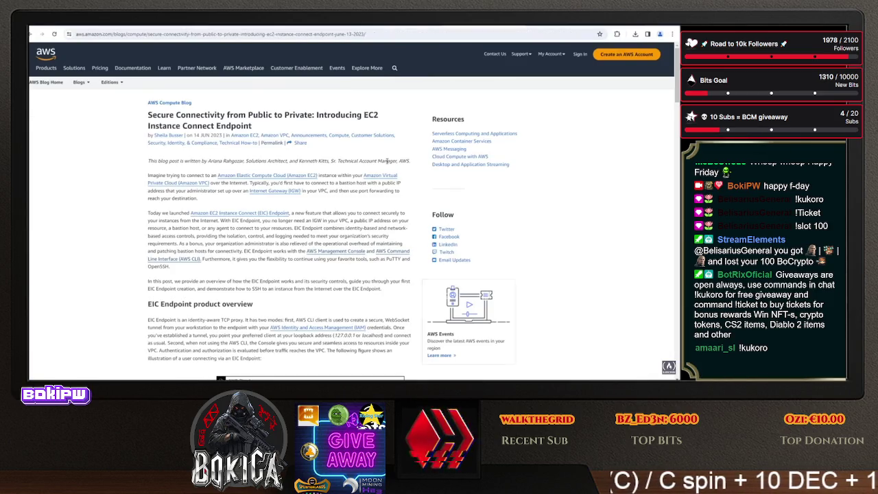
scroll(156, 148, down, 20)
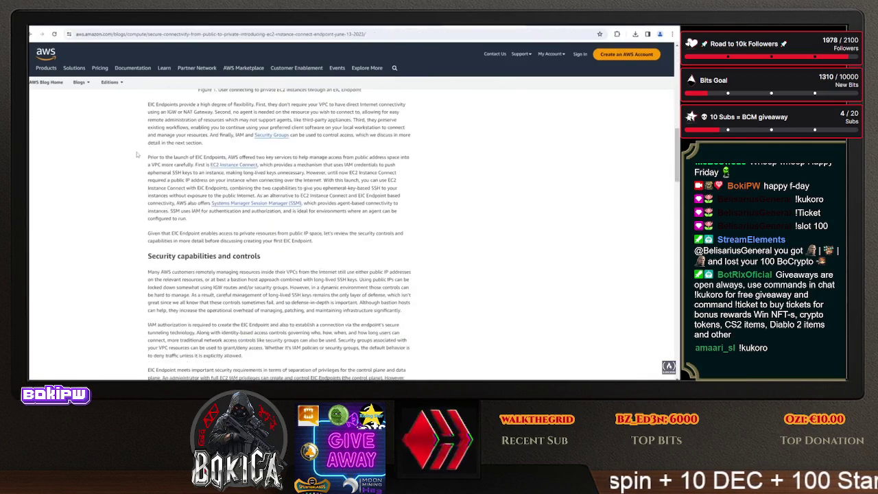
scroll(137, 155, down, 5)
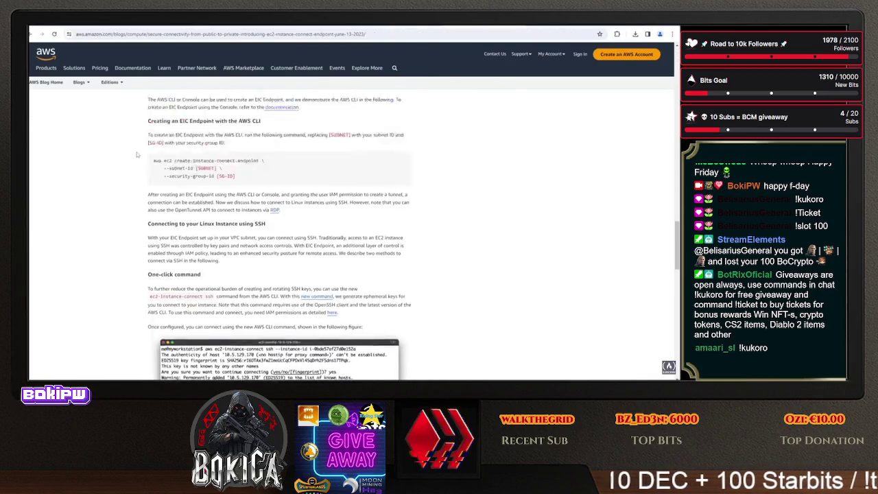
scroll(137, 155, down, 5)
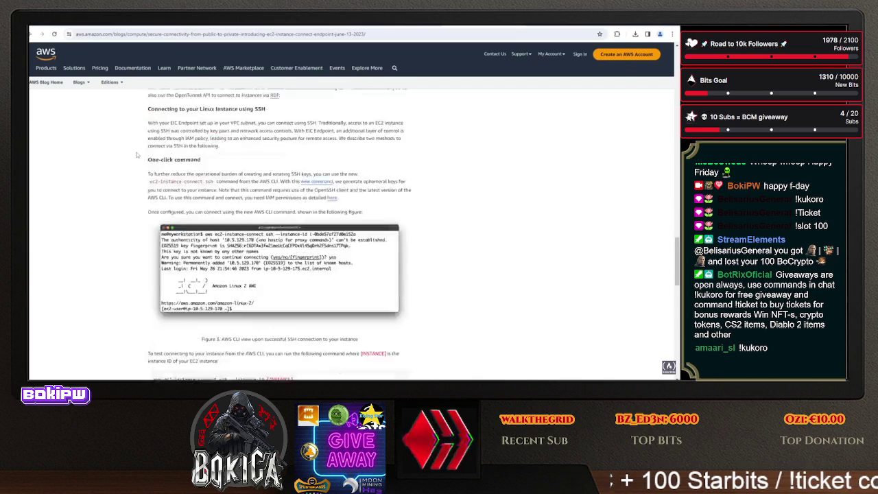
click(30, 34)
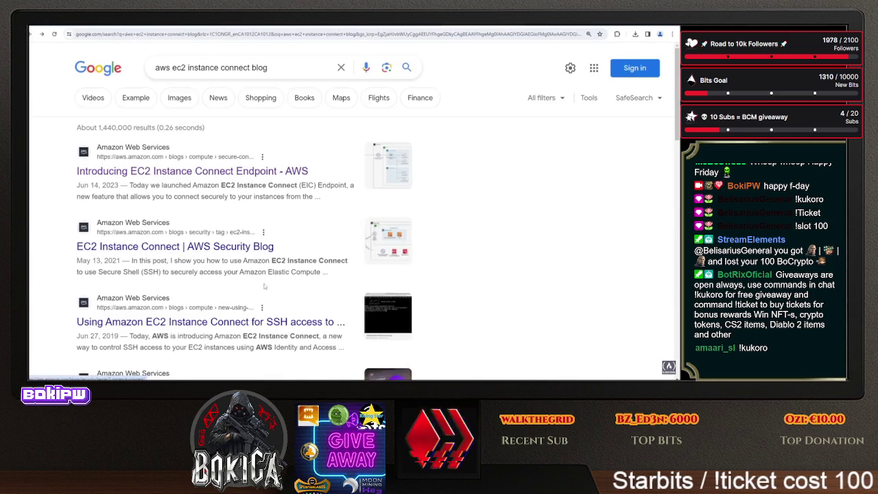
scroll(256, 273, down, 1)
scroll(251, 214, down, 1)
- Copy ssh-keygen -t rsa -f mynew_key from the 'Using Amazon EC2 Instance Connect for SSH access' post
click(276, 256)
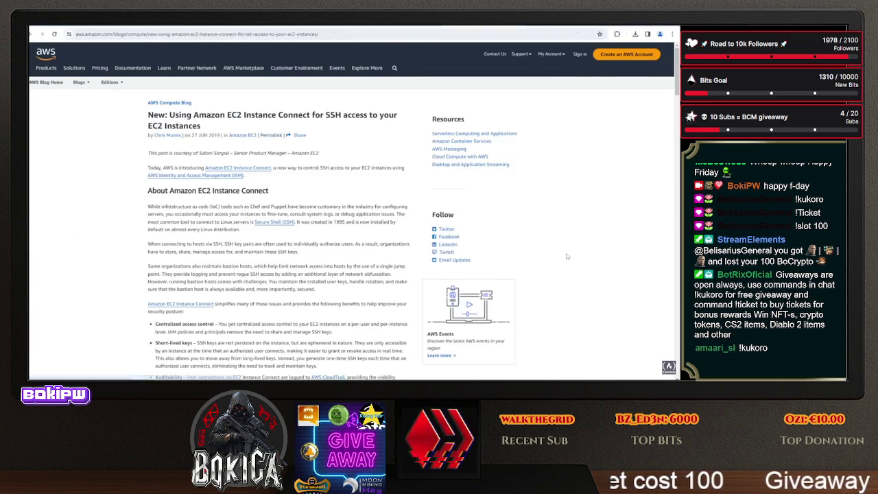
scroll(334, 222, down, 5)
scroll(333, 222, down, 4)
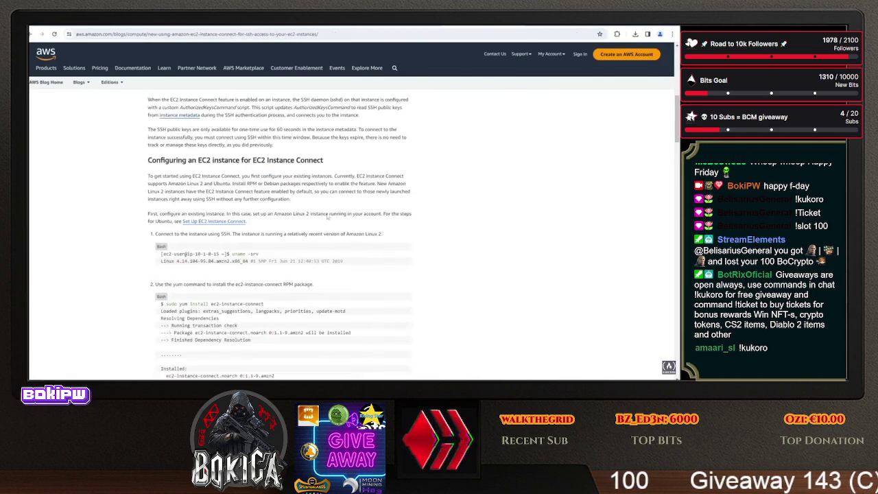
scroll(302, 185, down, 10)
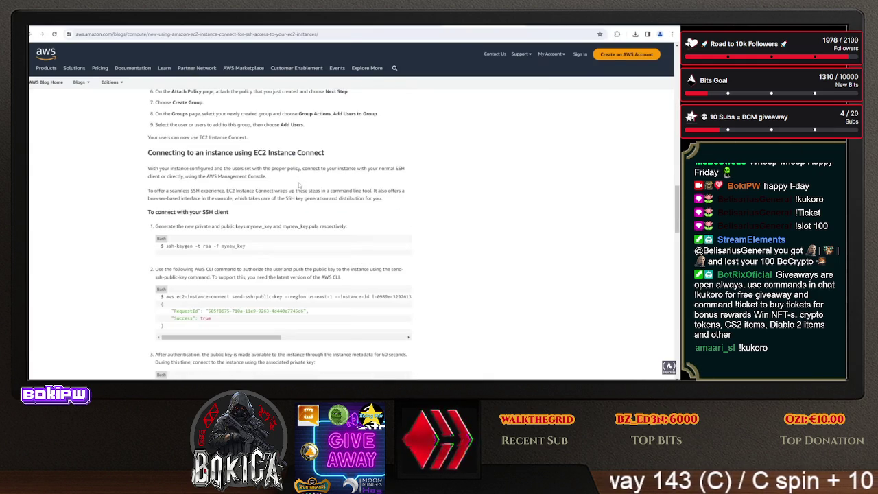
drag(185, 247, 247, 246)
key(ctrl+Tab)
key(ctrl+Tab)
key(ctrl+Tab)
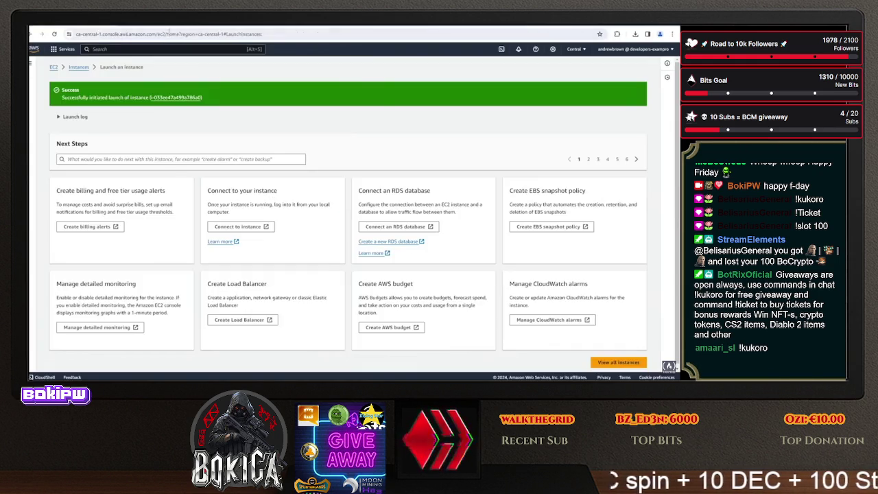
- Run ssh-keygen -t rsa -f ec2connect with an empty passphrase in the Gitpod terminal
key(ctrl+Tab)
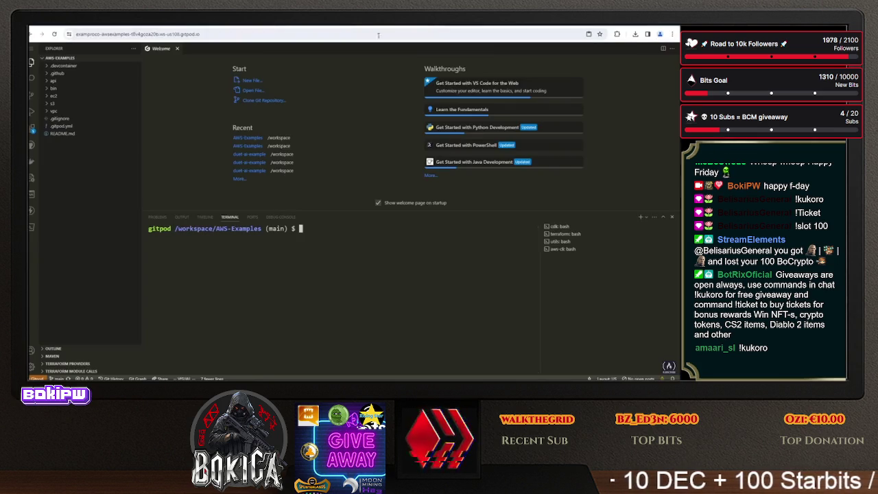
key(ctrl+v)
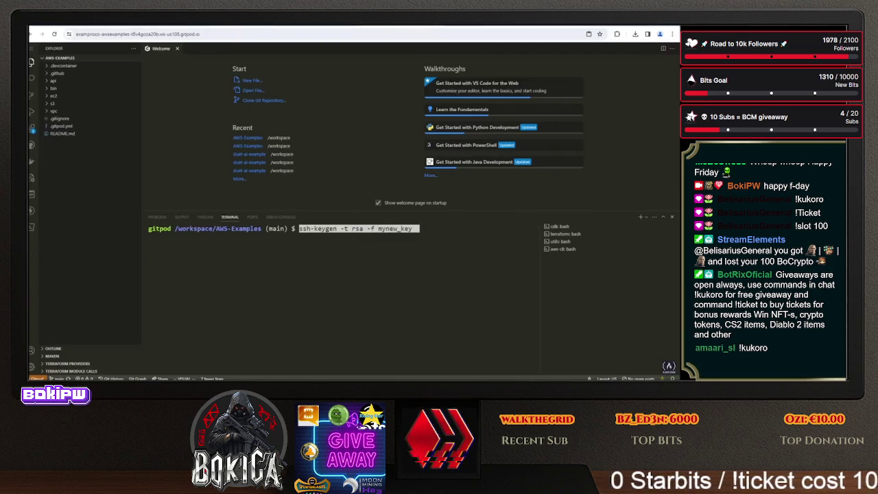
key(End)
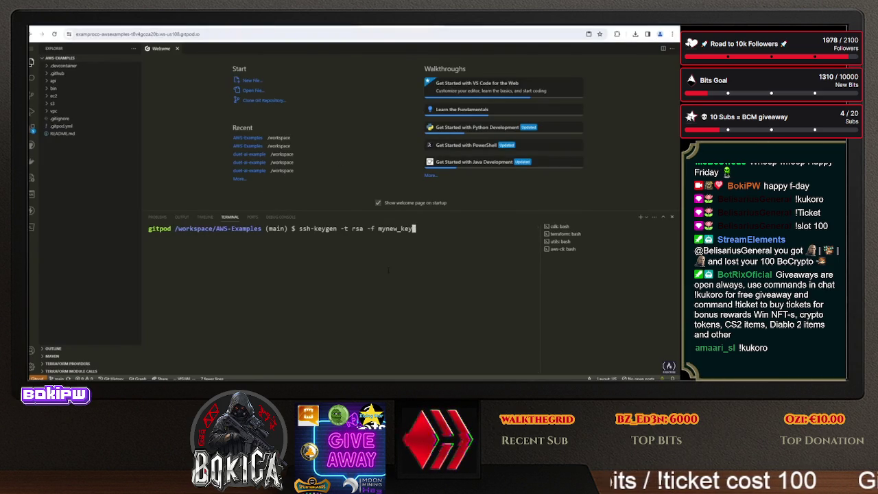
key(BackSpace)
key(BackSpace)
text(ec2connect)
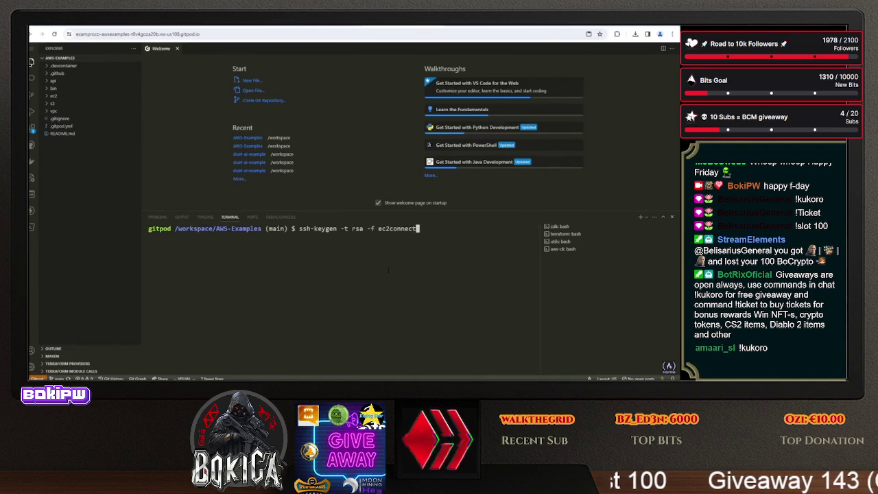
key(Return)
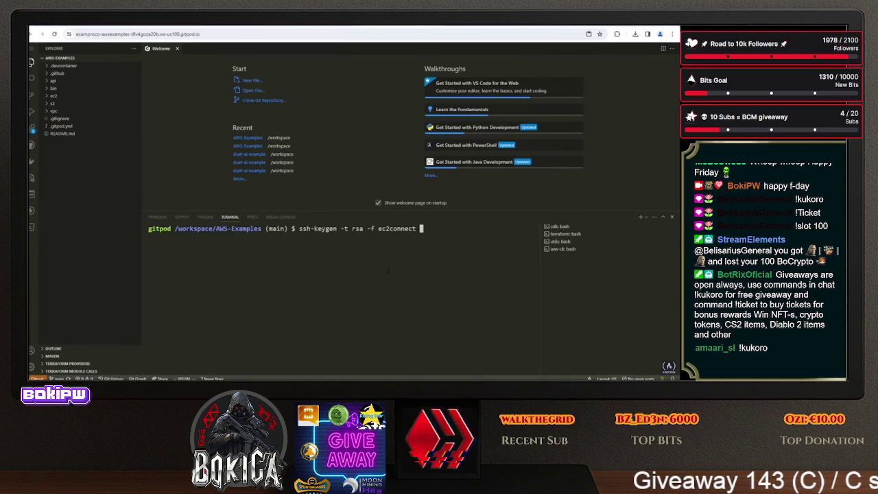
key(Return)
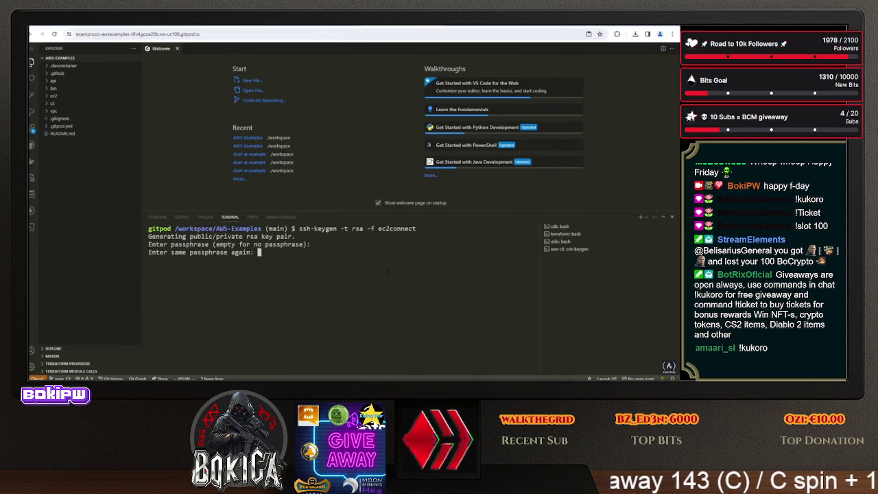
key(Return)
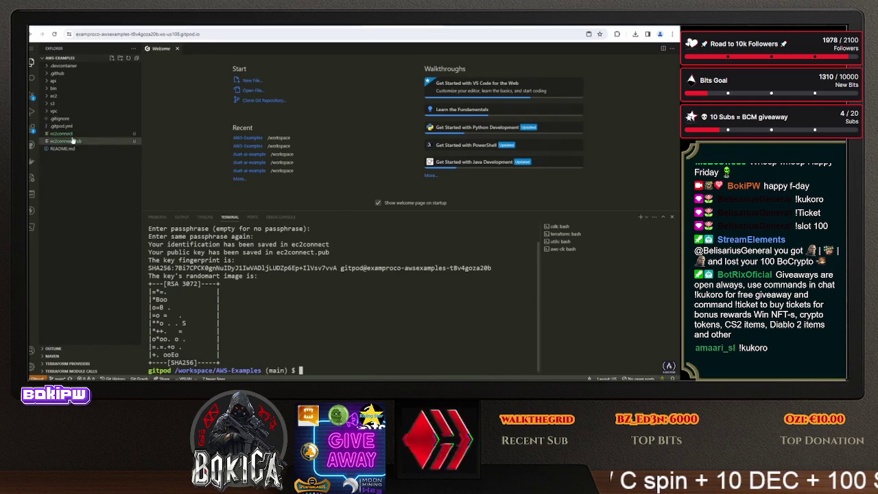
key(alt+Tab)
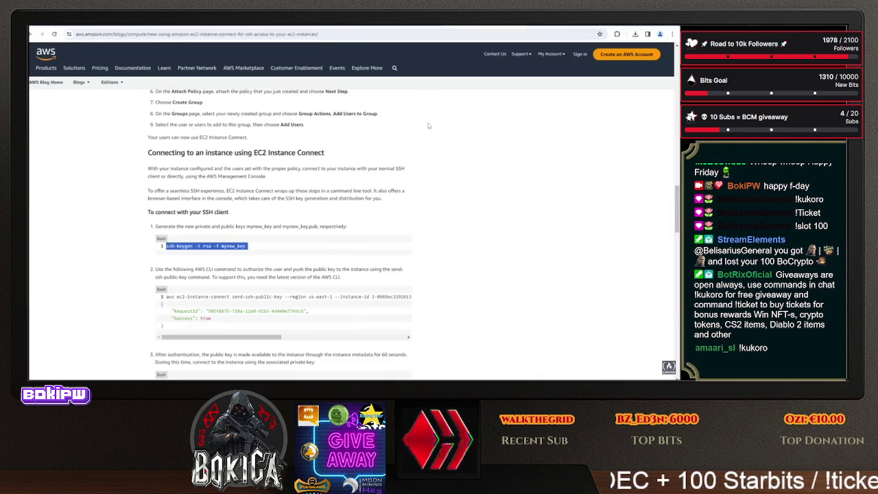
- Google send-ssh-public-key from the blog and open the AWS CLI reference's examples
mouse_move(222, 336)
mouse_down()
mouse_move(246, 337)
mouse_move(222, 337)
mouse_up()
scroll(207, 228, down, 3)
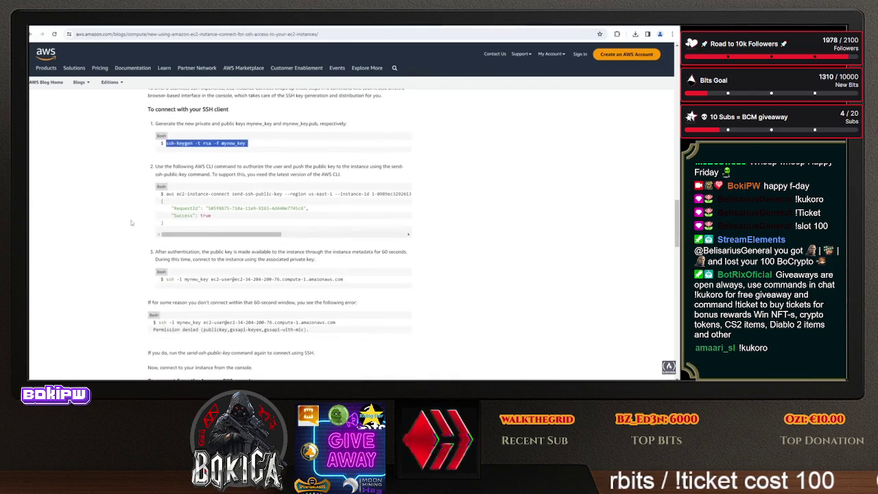
scroll(207, 229, up, 1)
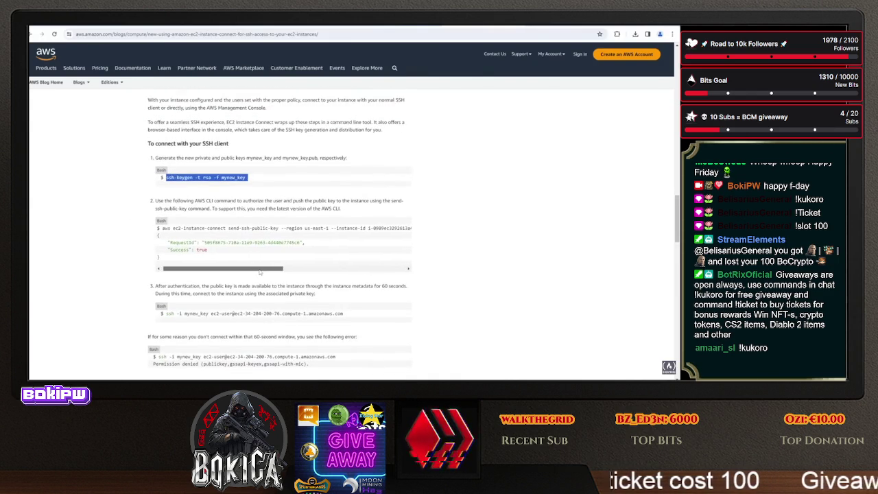
mouse_move(232, 227)
mouse_down()
mouse_move(410, 229)
mouse_move(282, 231)
mouse_up()
key(ctrl+c)
key(ctrl+t)
key(ctrl+v)
key(Return)
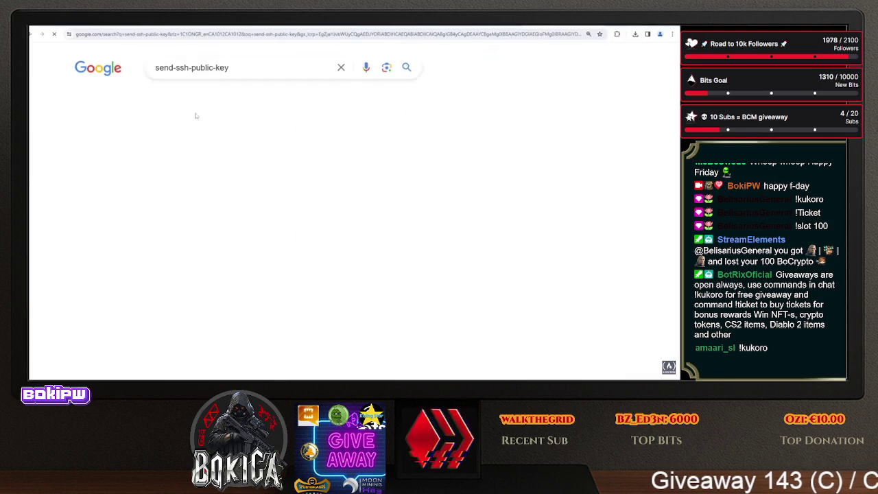
click(266, 172)
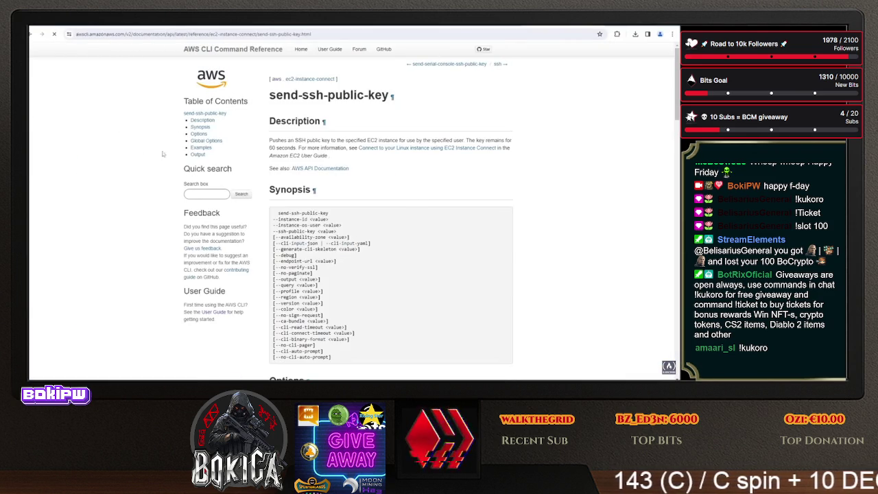
click(193, 148)
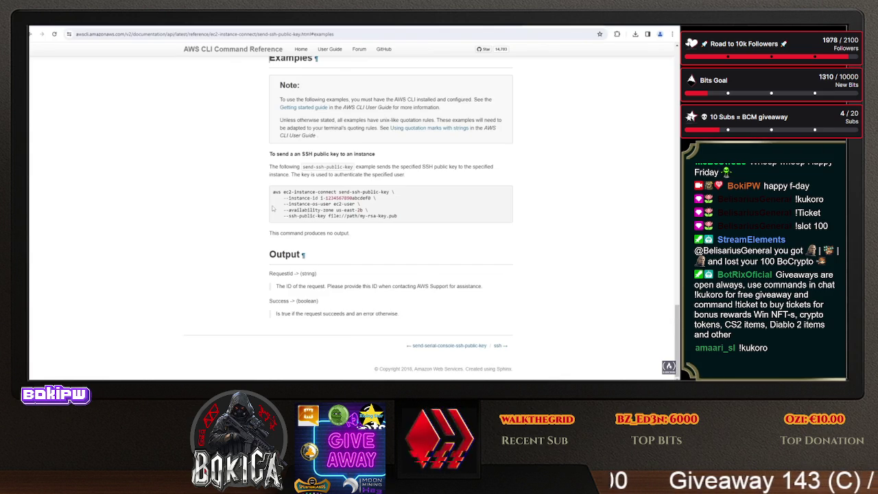
- Read through the send-ssh-public-key Options and Global Options, then go back to the blog post
scroll(273, 207, up, 2)
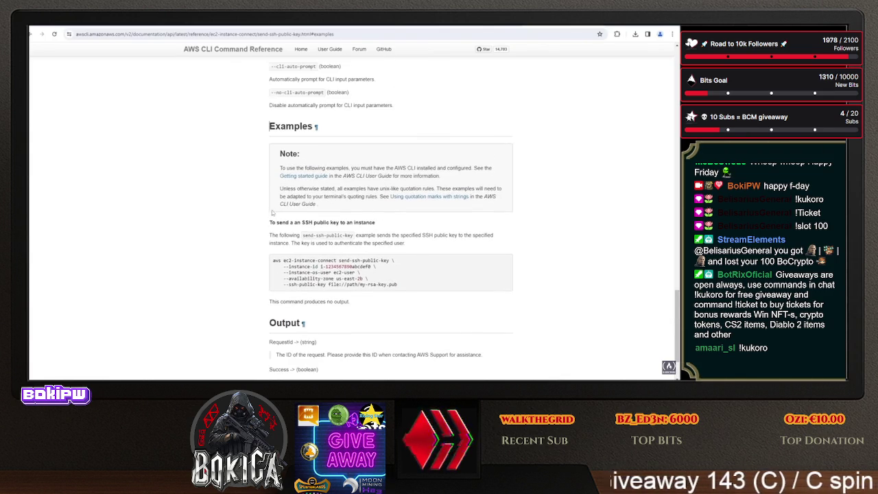
scroll(269, 224, down, 1)
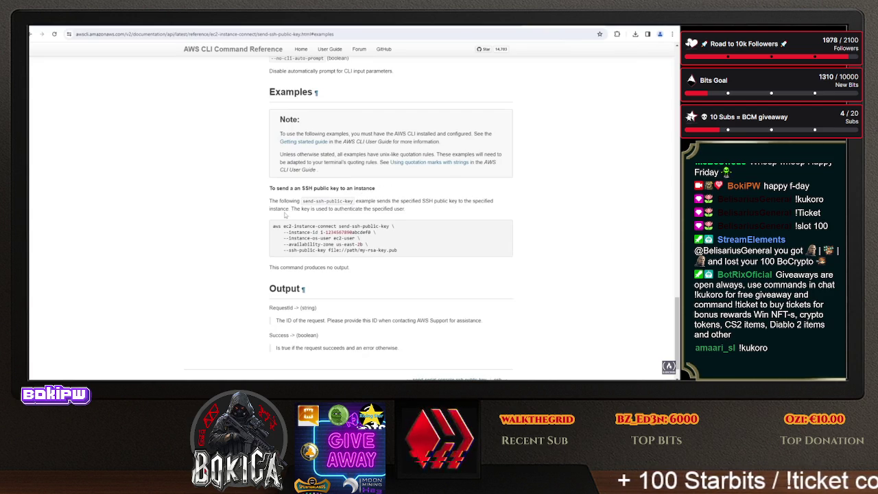
scroll(285, 215, up, 10)
scroll(284, 215, up, 5)
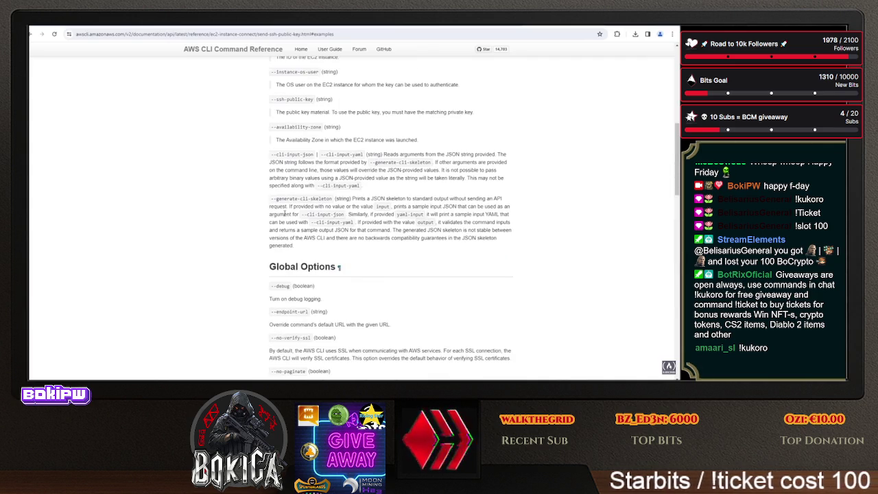
scroll(285, 213, up, 5)
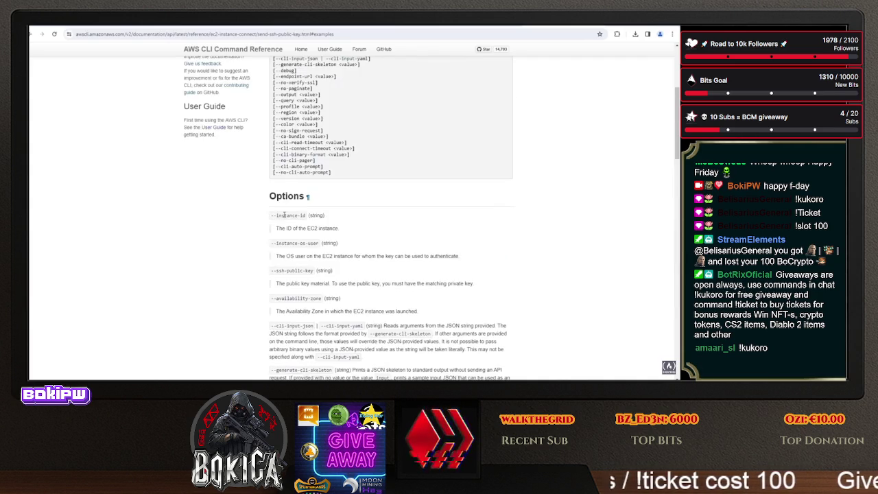
scroll(284, 215, down, 20)
scroll(283, 218, down, 4)
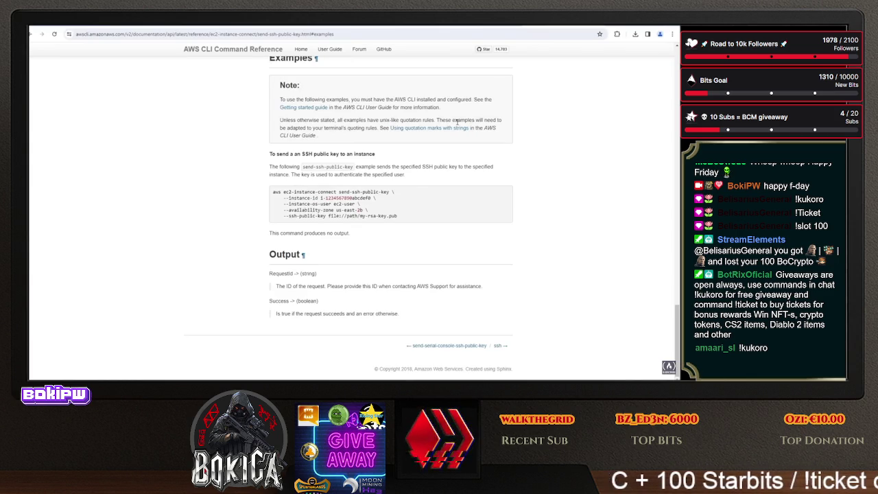
scroll(451, 154, up, 20)
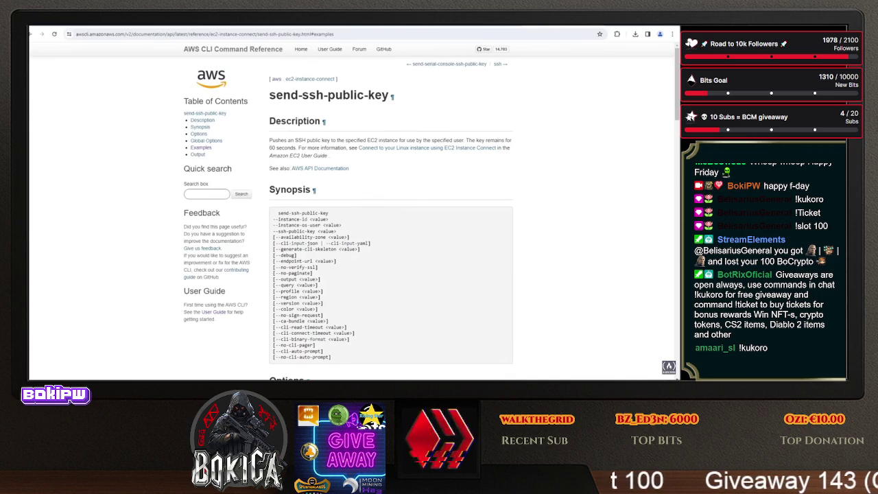
key(alt+Left)
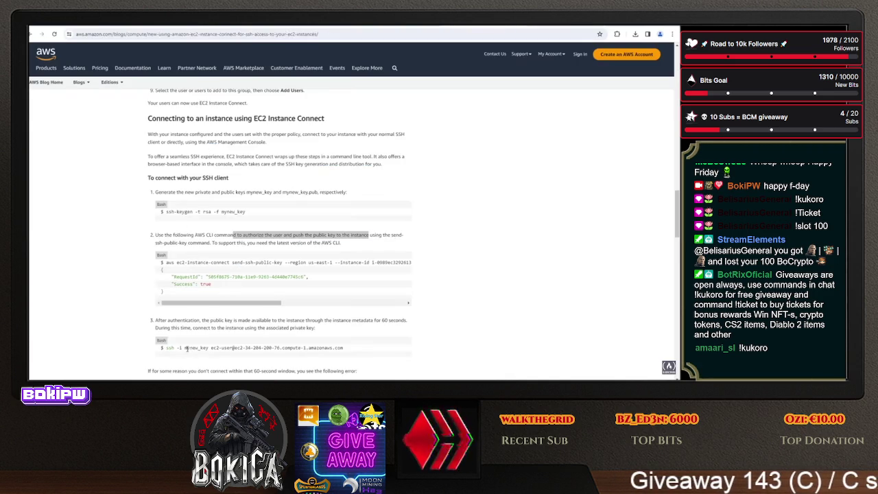
- Select the first line of the blog's aws ec2-instance-connect code block and return to Gitpod
drag(185, 347, 218, 348)
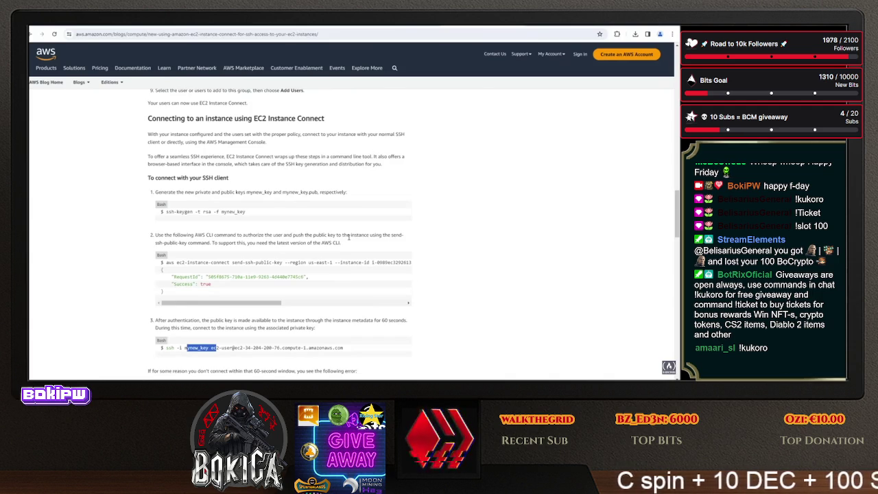
drag(233, 303, 443, 304)
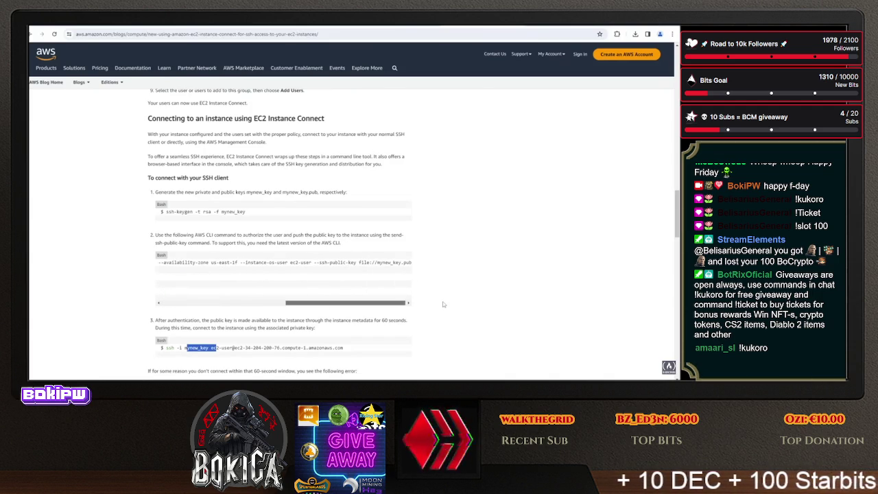
scroll(305, 275, left, 5)
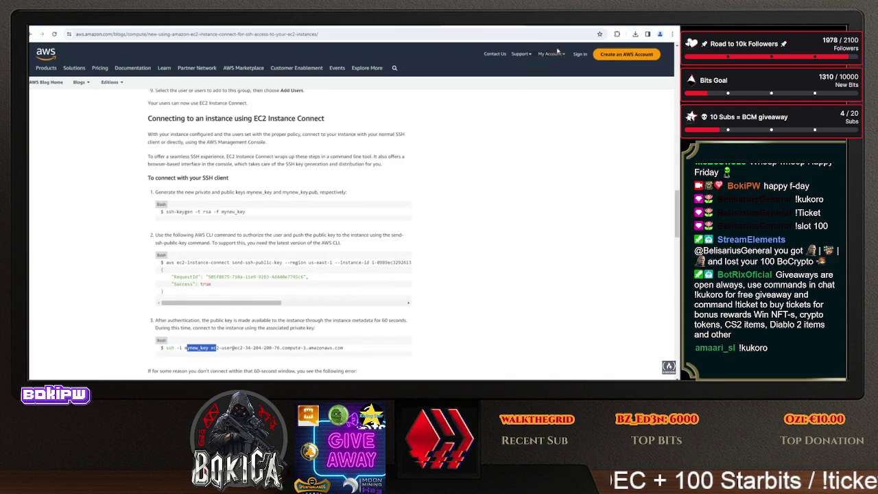
click(433, 27)
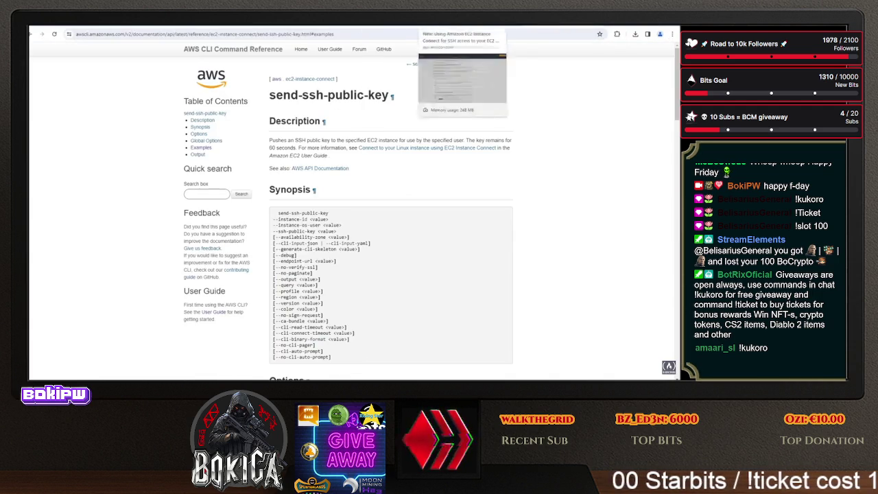
click(456, 28)
drag(157, 262, 413, 263)
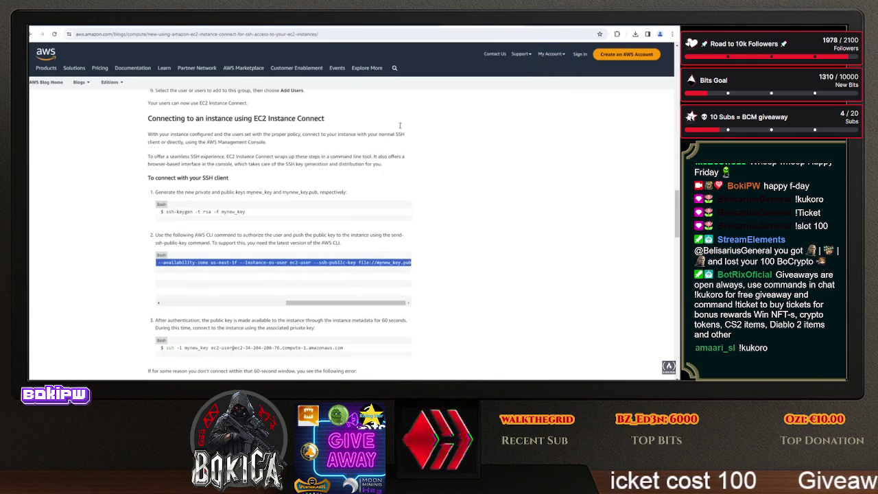
key(ctrl+Tab)
click(32, 49)
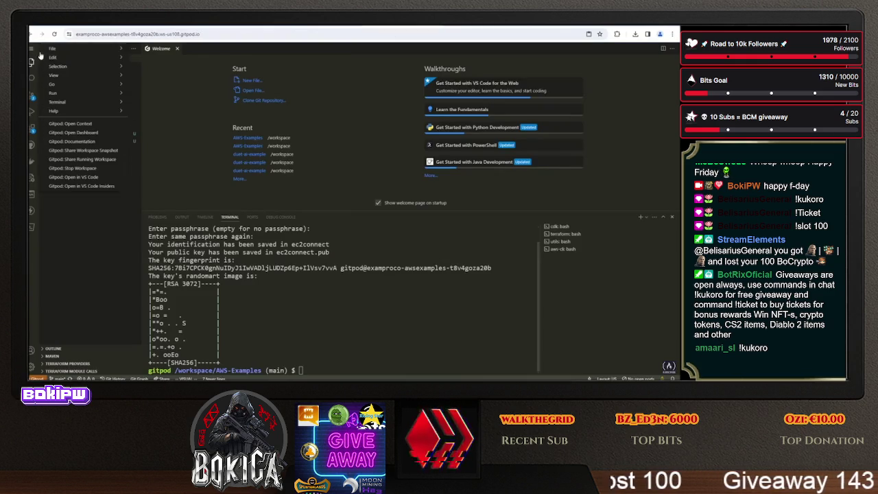
- Create a new plain text file holding the reference page's example send-ssh-public-key command
mouse_move(81, 49)
click(151, 58)
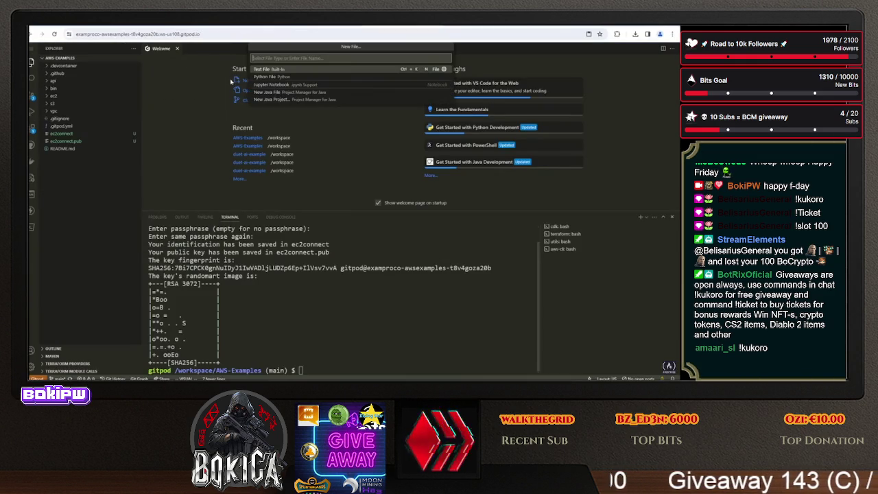
click(268, 70)
key(ctrl+Tab)
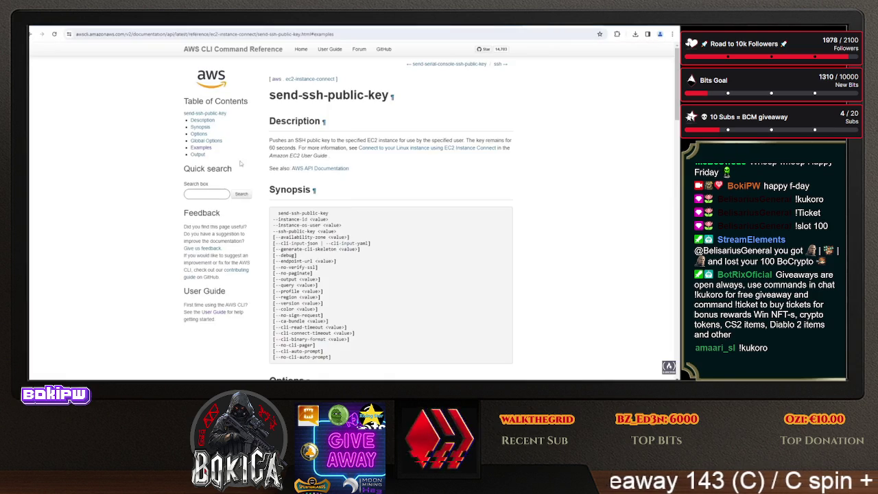
scroll(199, 151, down, 10)
mouse_move(404, 219)
mouse_down()
mouse_move(400, 315)
mouse_move(273, 191)
mouse_up()
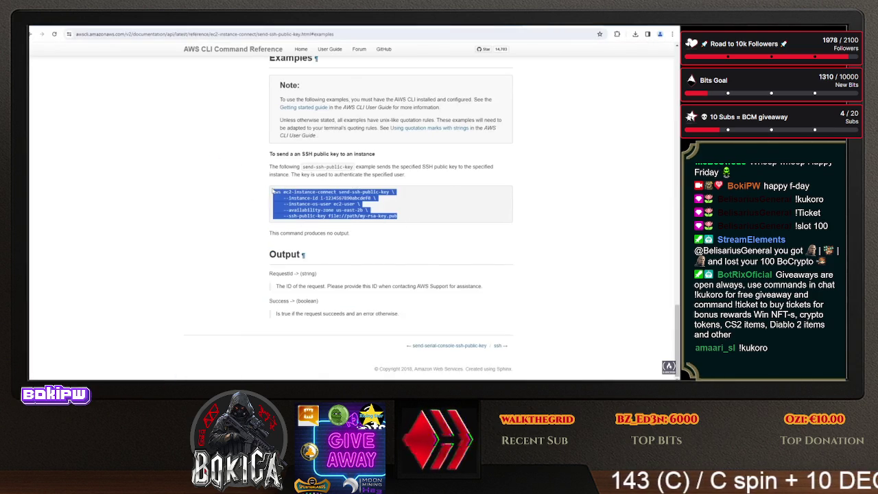
key(ctrl+c)
key(ctrl+Tab)
key(ctrl+Tab)
right_click(314, 98)
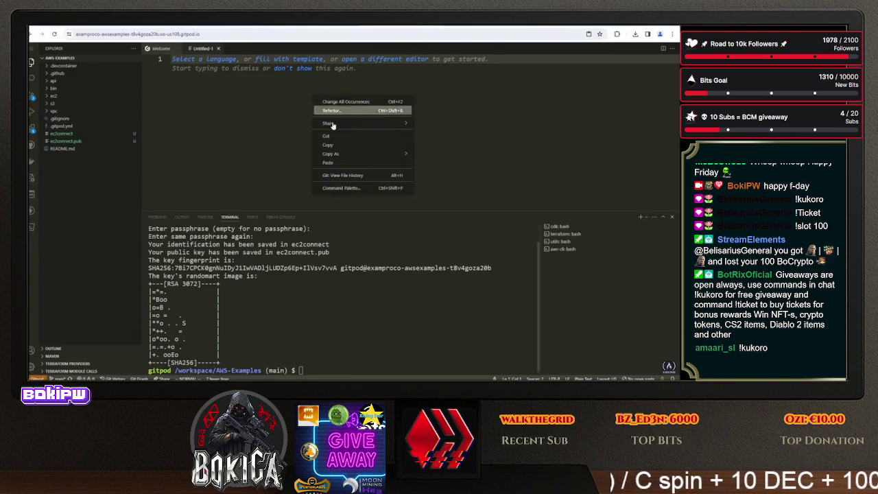
click(344, 163)
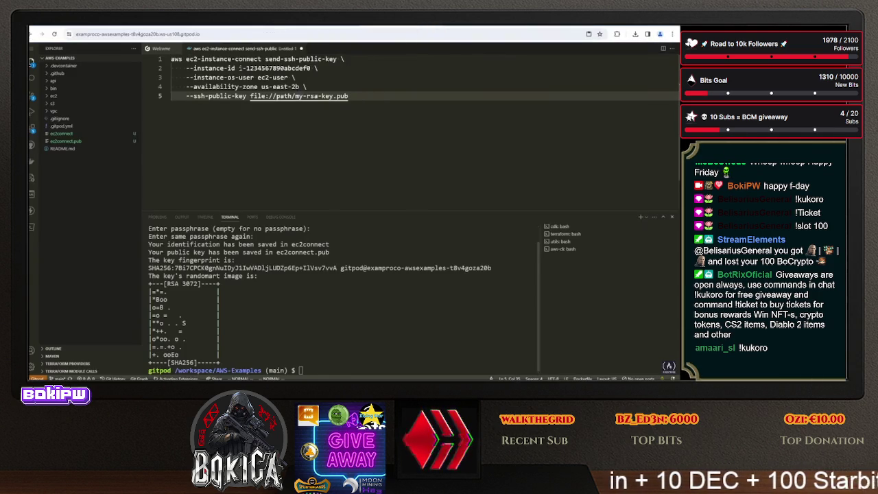
- Replace the placeholder instance ID with the running instance's ID i-033ee47a499a786a0
key(ctrl+shift+Tab)
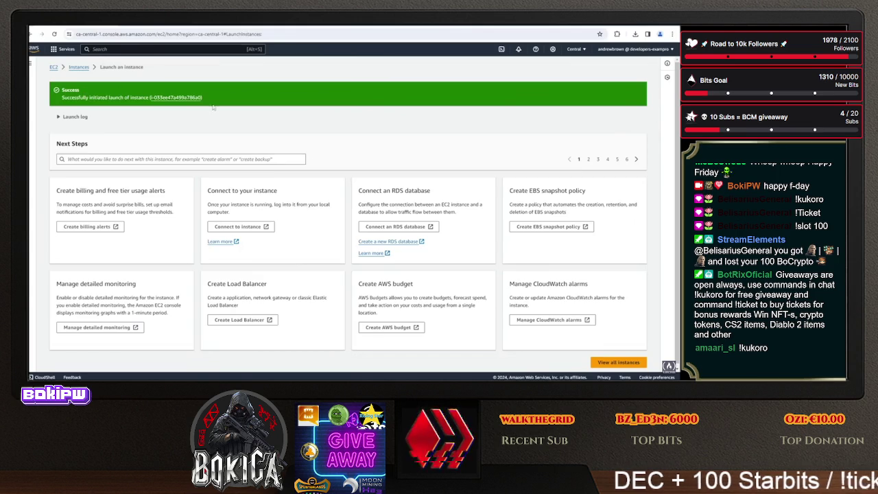
click(158, 98)
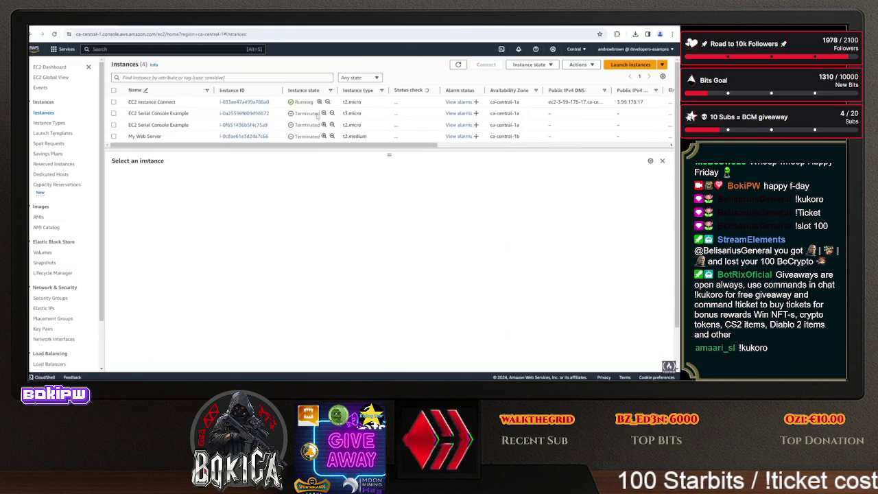
triple_click(261, 101)
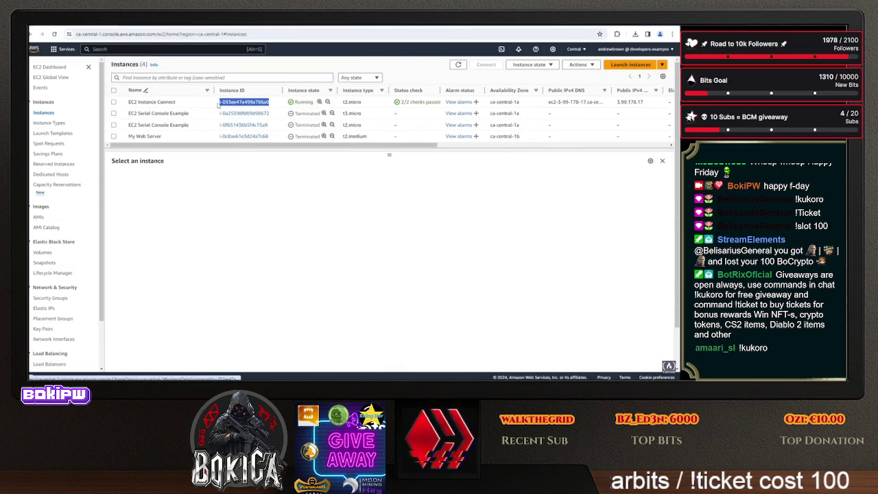
key(ctrl+Tab)
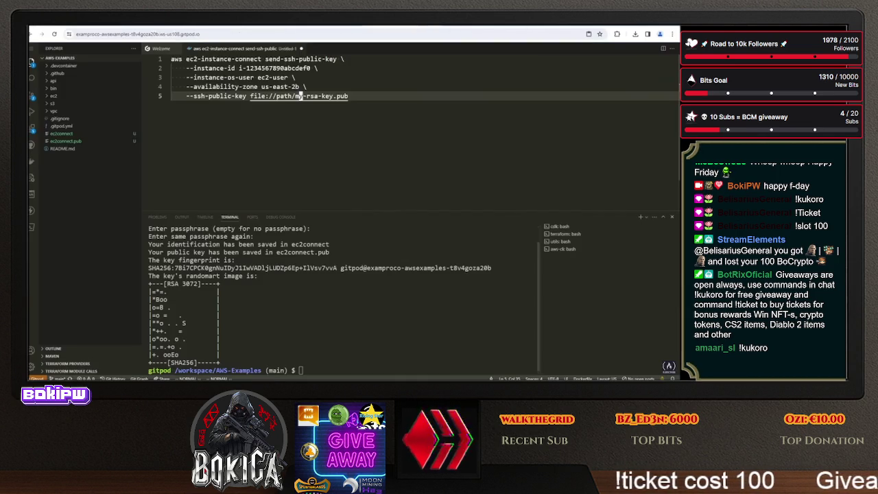
double_click(249, 67)
right_click(241, 69)
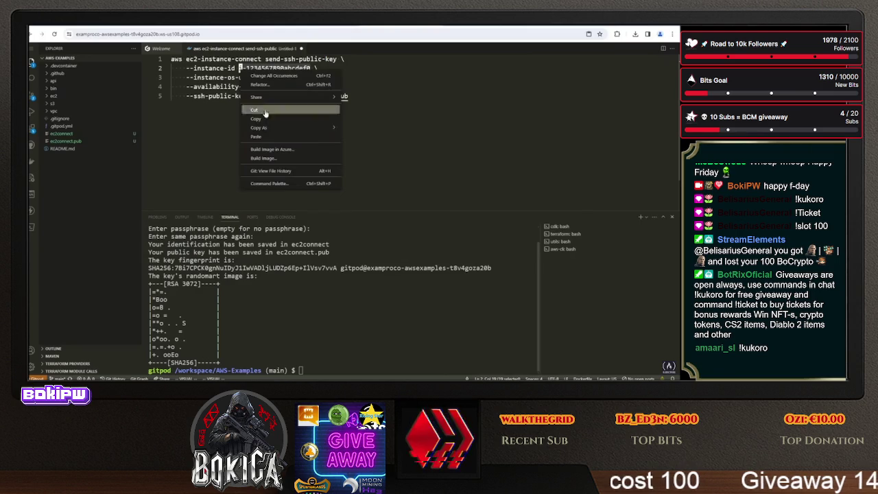
click(274, 132)
drag(238, 77, 290, 77)
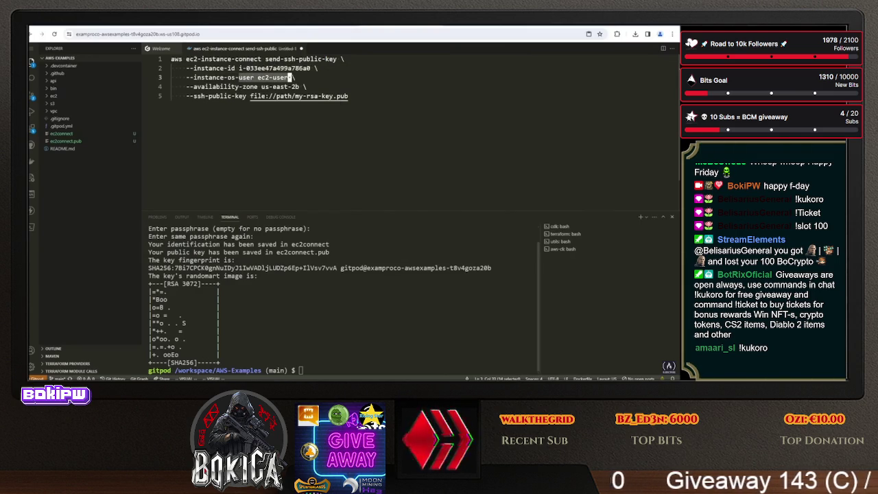
- Set the availability zone on line 4 to ca-central-1a, checked against the instance's Networking tab
click(280, 86)
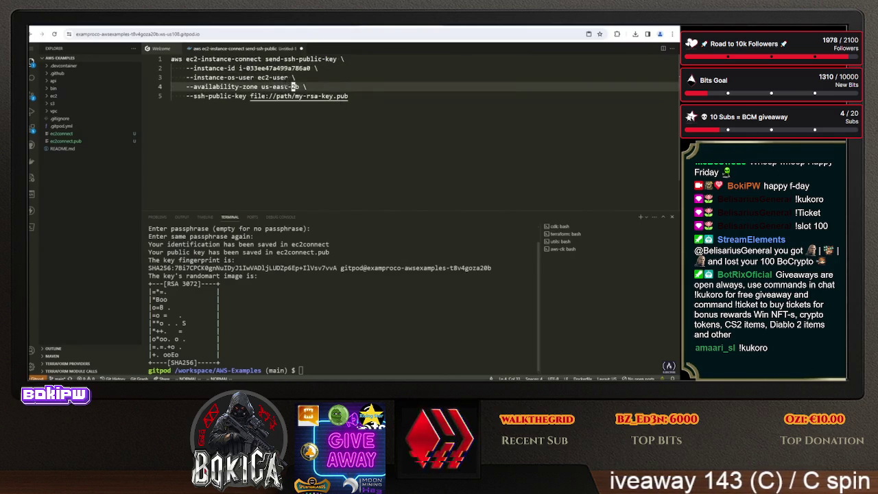
text(ciw)
text(ca-central)
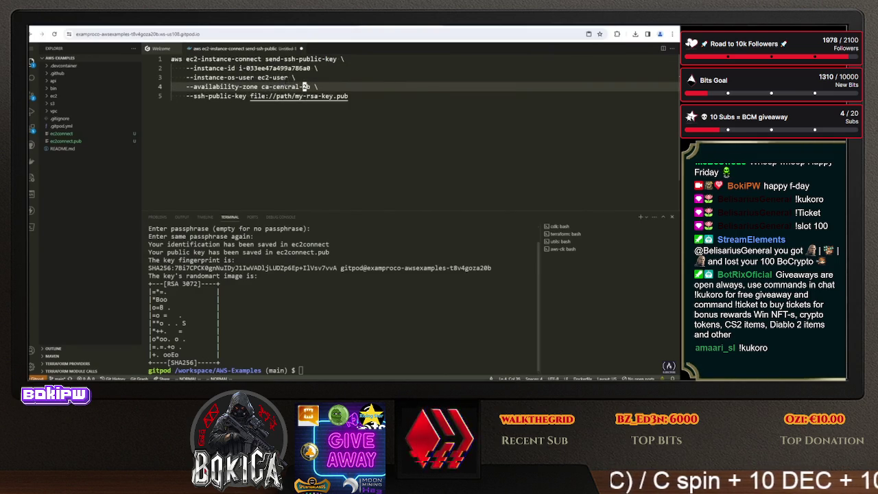
click(83, 25)
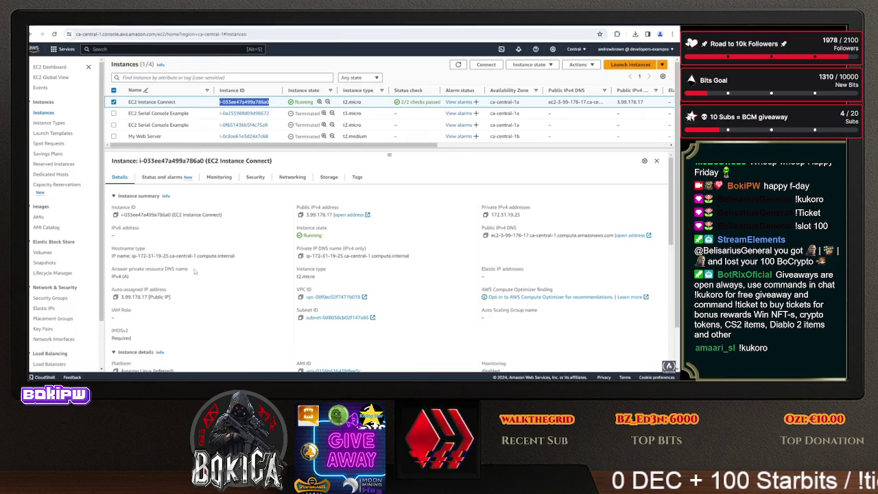
click(287, 176)
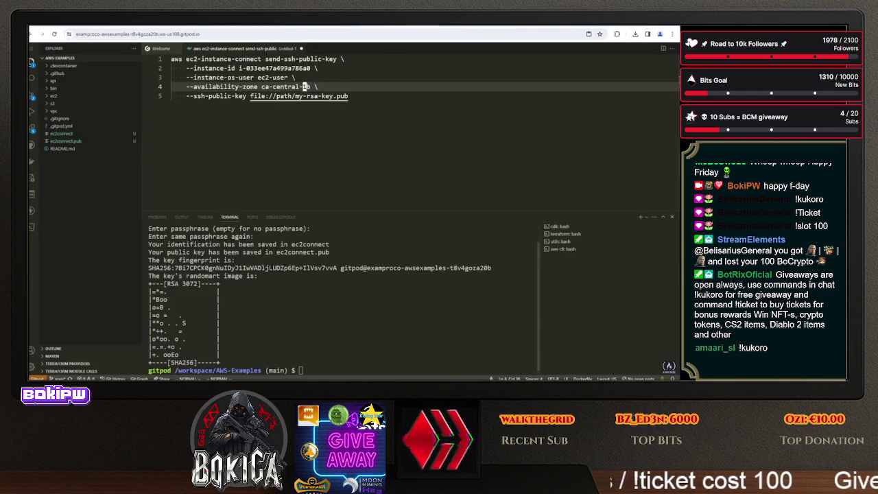
- Change the public key file name on line 5 to ec2connect
text(ra)
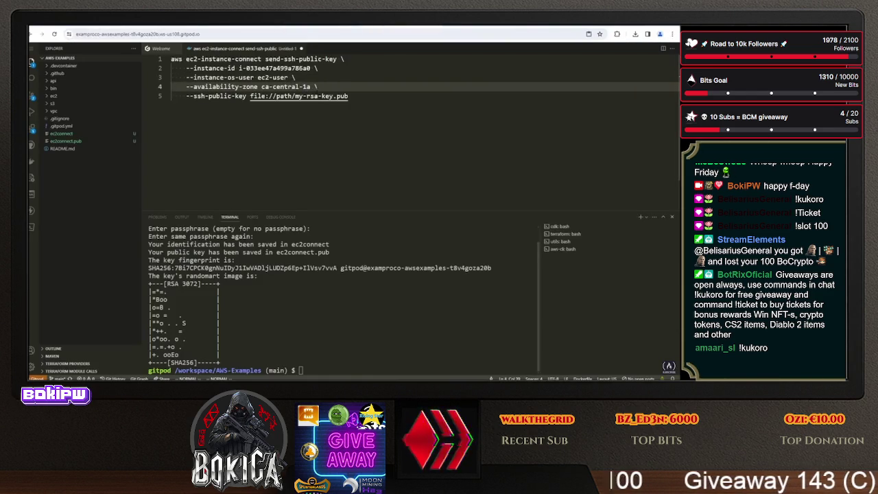
text(jcw)
key(BackSpace)
key(BackSpace)
key(BackSpace)
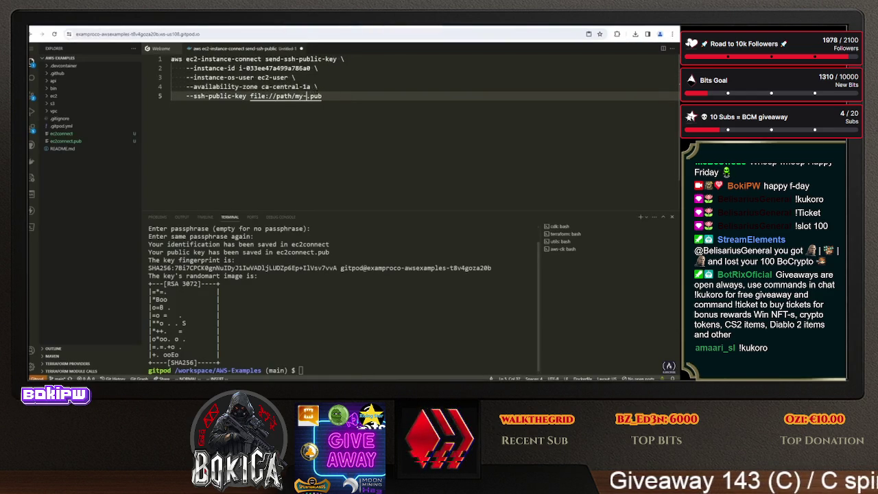
key(BackSpace)
text(ec2)
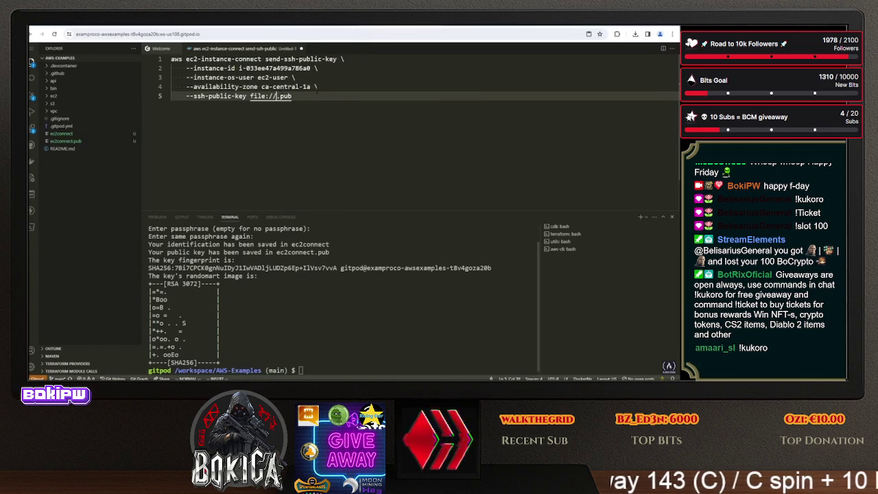
text(connect)
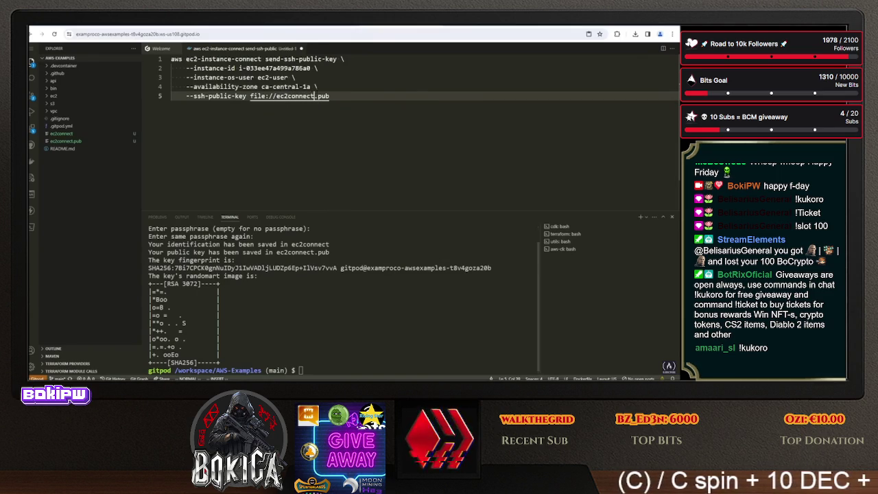
- Copy the blog's example ssh command onto a new, unindented line 7 of the draft
key(Escape)
key(o)
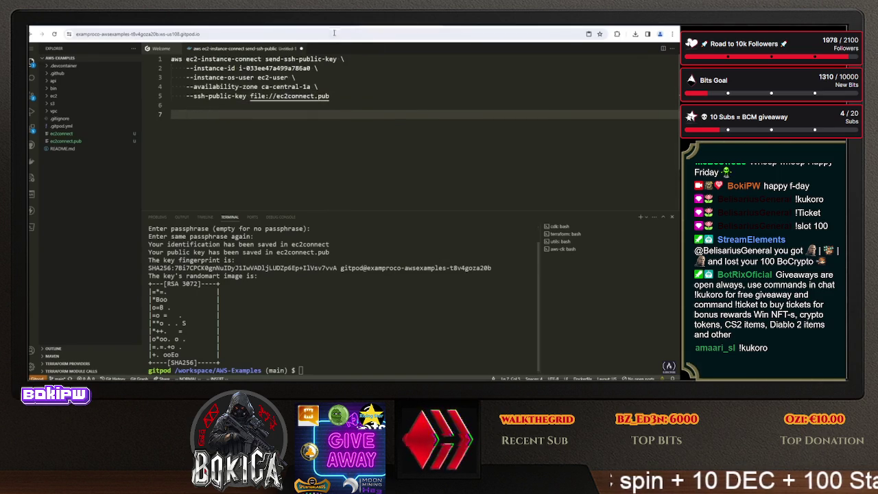
click(336, 27)
click(396, 27)
click(302, 27)
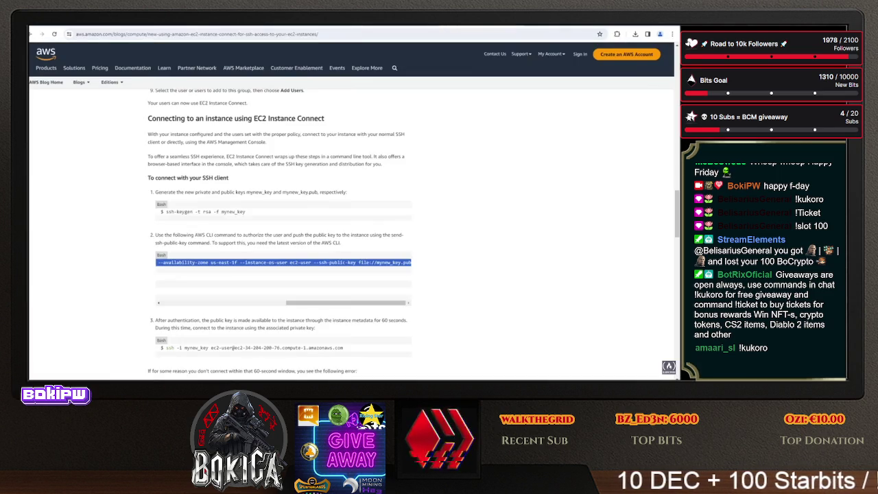
drag(353, 352, 163, 348)
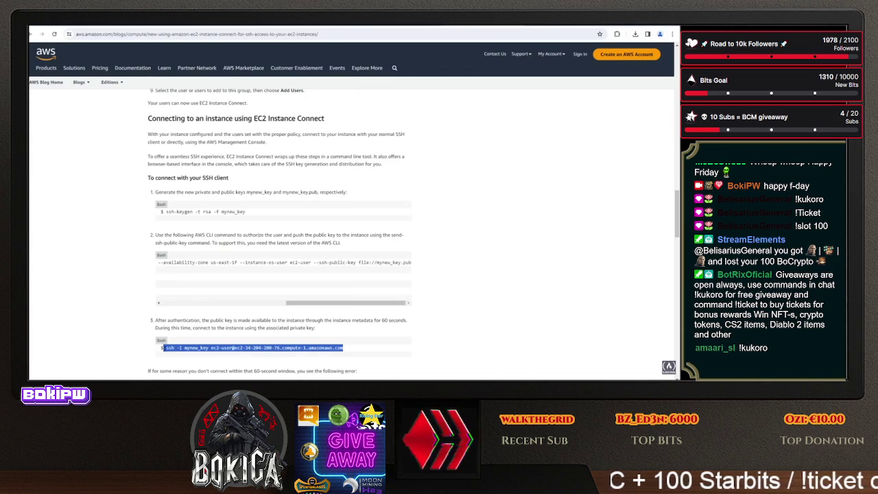
key(ctrl+Tab)
right_click(261, 122)
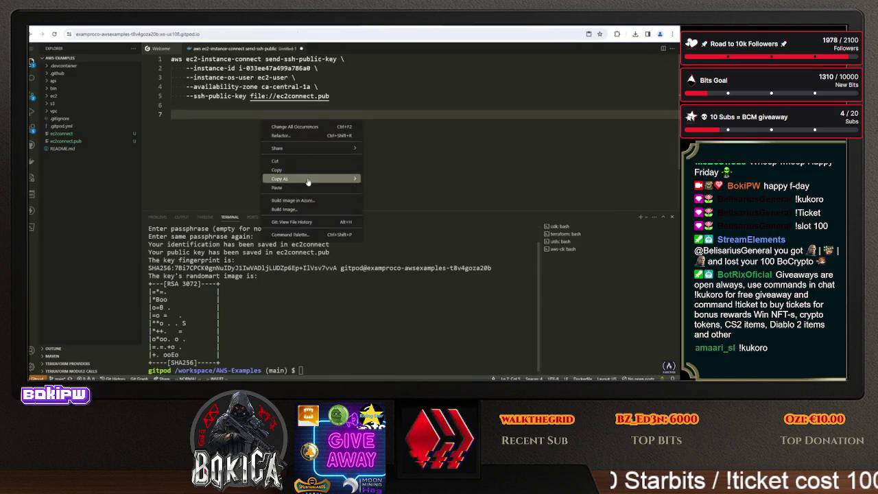
click(307, 188)
key(Home)
key(shift+Tab)
key(shift+Tab)
click(274, 87)
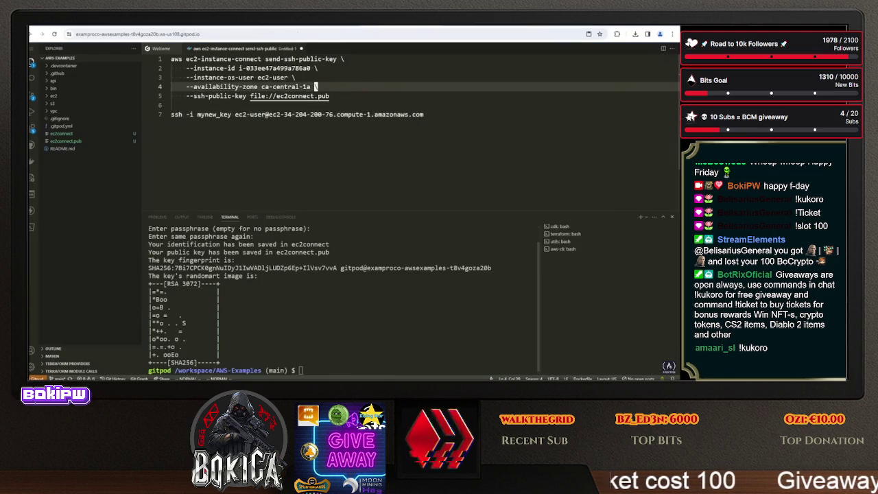
click(315, 86)
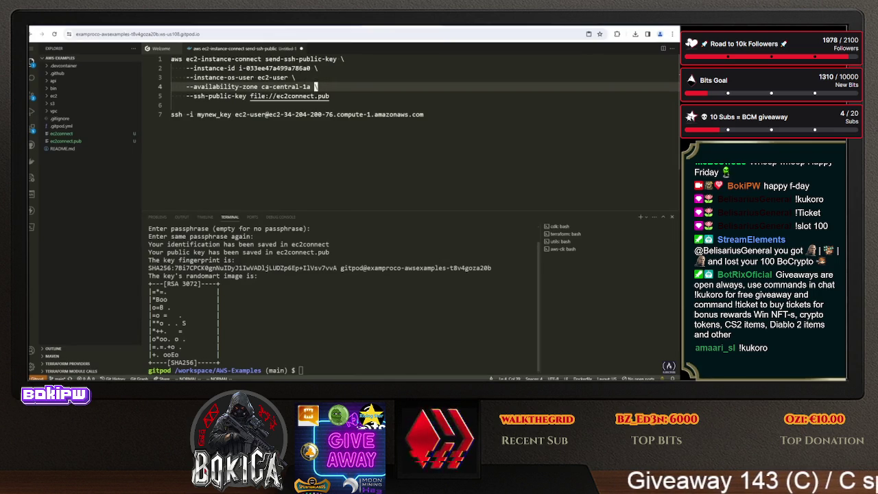
key(alt+Tab)
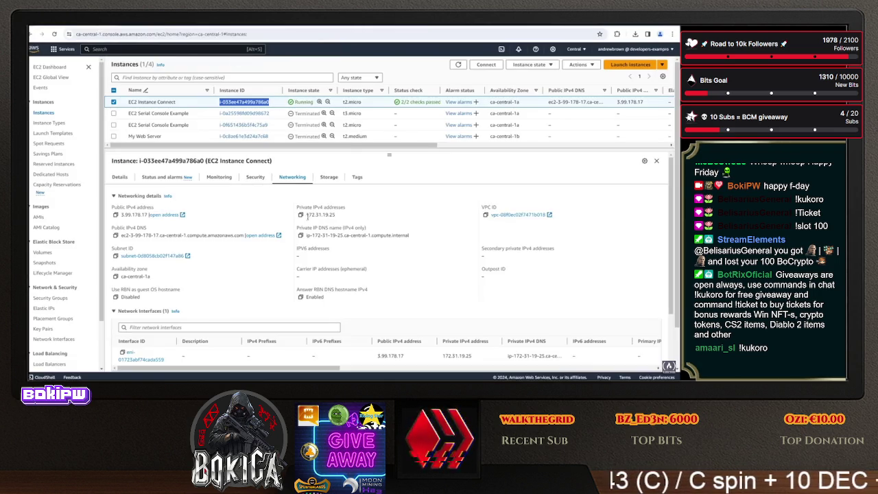
click(115, 214)
key(ctrl+Tab)
key(ctrl+Tab)
key(ctrl+Tab)
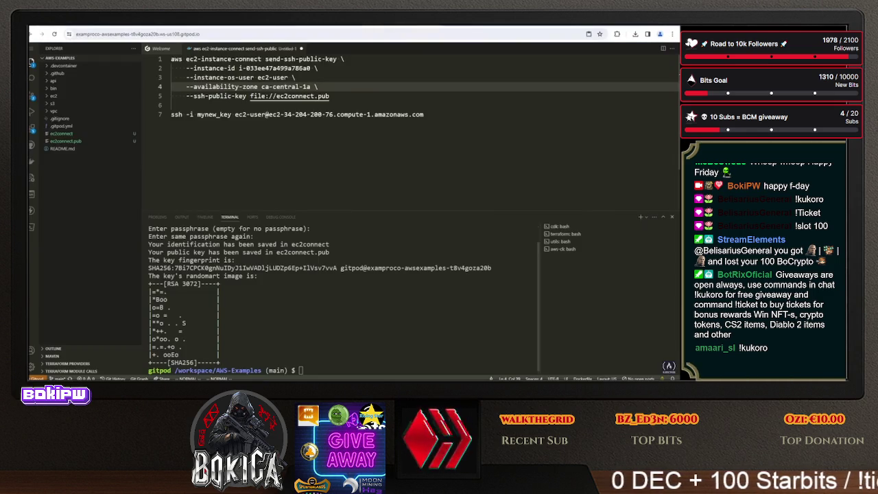
drag(424, 115, 268, 114)
right_click(276, 114)
click(305, 188)
key(Escape)
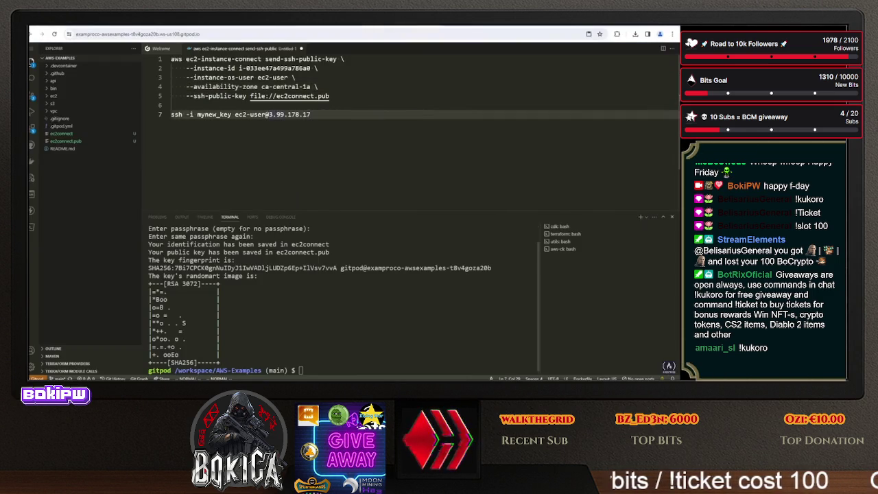
key(b)
key(b)
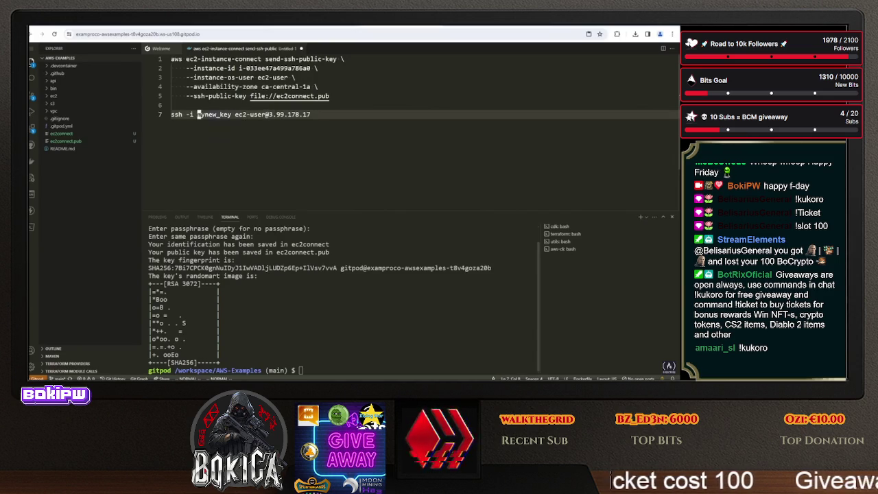
text(cwec2connect)
key(Escape)
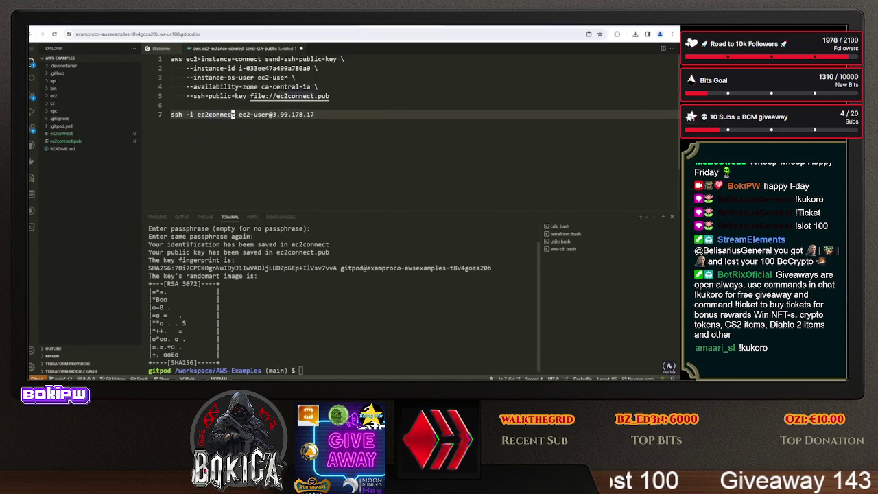
key(k)
- Run chmod 400 ec2connect in the terminal to restrict the key's permissions
key(ctrl+grave)
text(chmod 400)
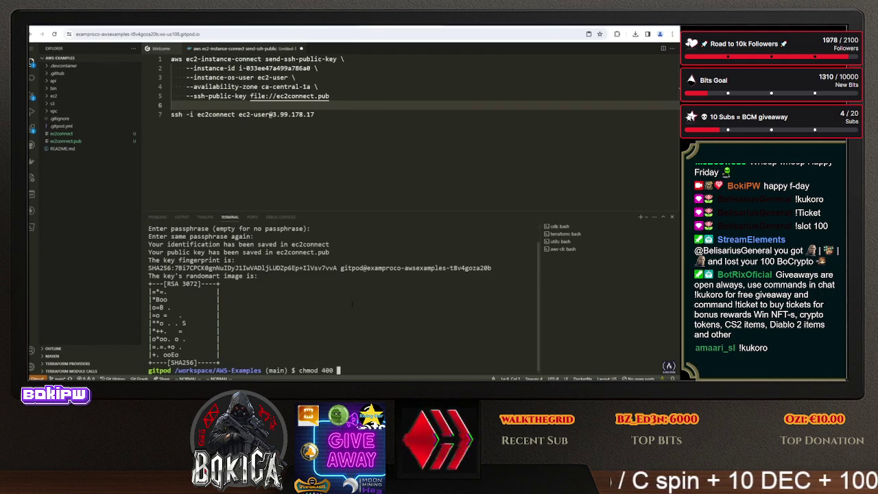
key(BackSpace)
key(BackSpace)
key(BackSpace)
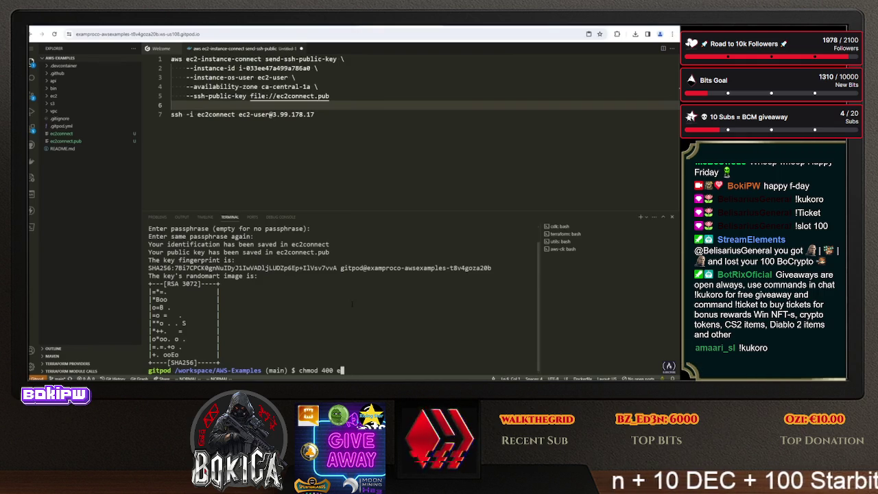
text(ec2connect)
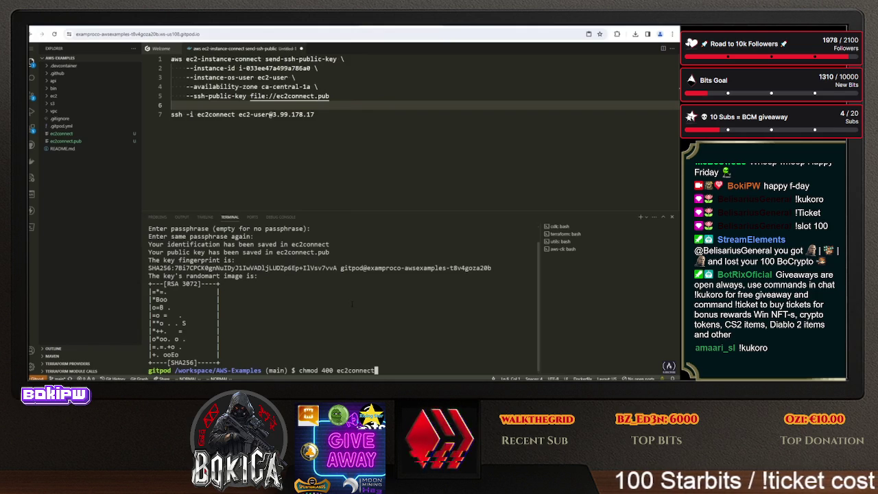
key(Return)
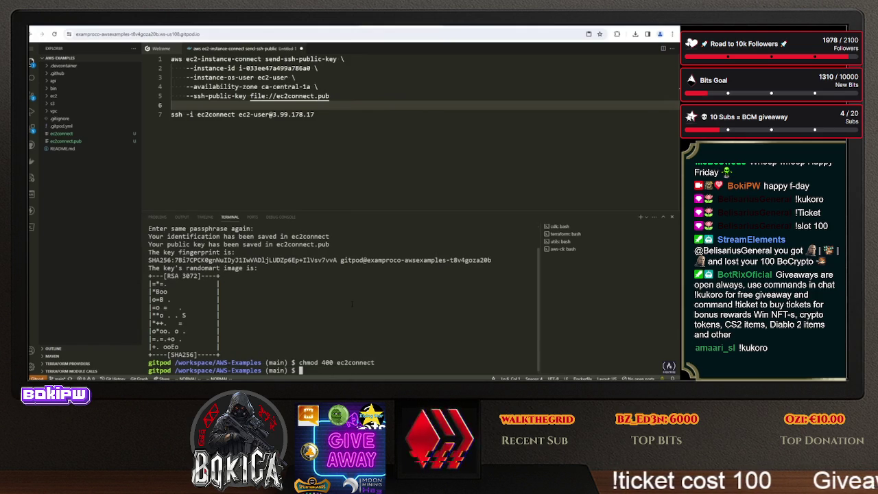
- View the example ssh command on the Connect to instance SSH client tab, then select the five-line send-ssh-public-key command
mouse_move(329, 101)
mouse_down()
mouse_move(172, 59)
mouse_move(344, 59)
mouse_up()
click(292, 78)
key(alt+Tab)
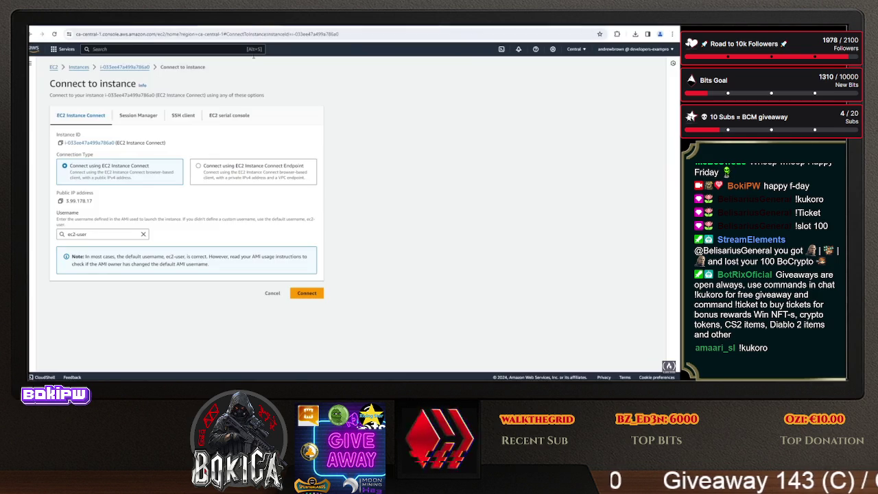
click(183, 117)
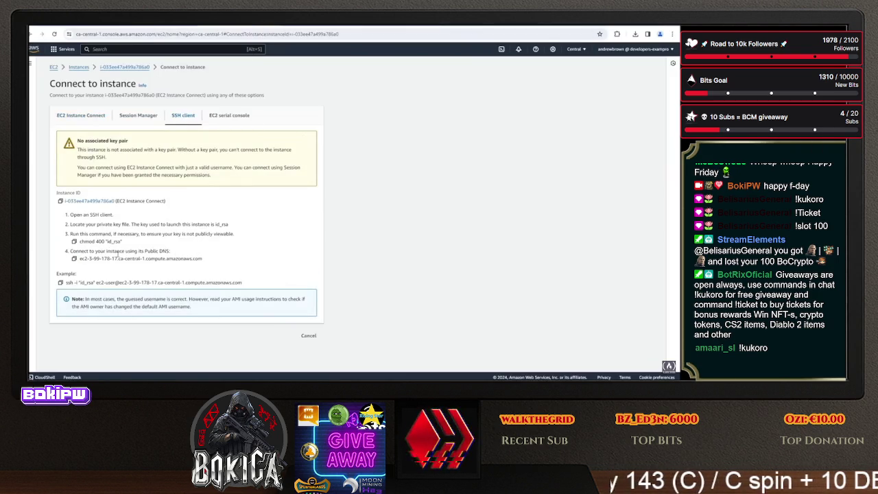
drag(96, 284, 103, 284)
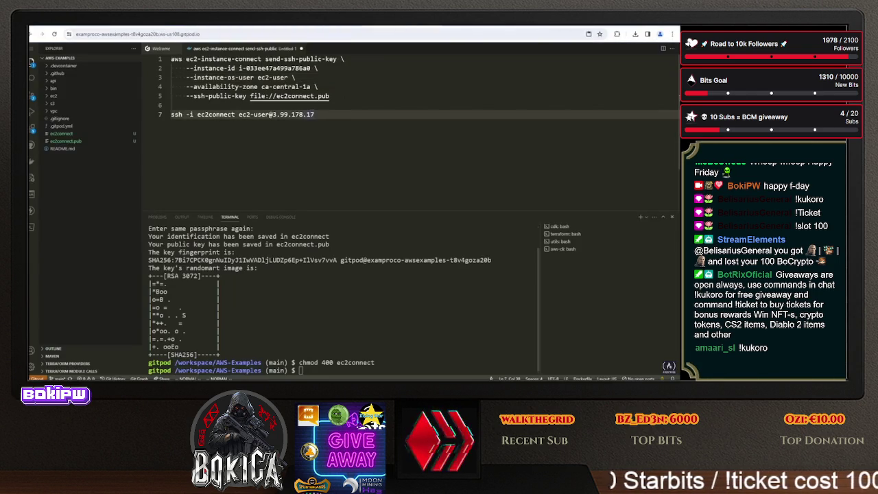
mouse_move(329, 96)
mouse_down()
mouse_move(173, 69)
mouse_move(172, 59)
mouse_up()
- Copy the five-line send-ssh-public-key command into the terminal and run it
right_click(222, 81)
click(255, 129)
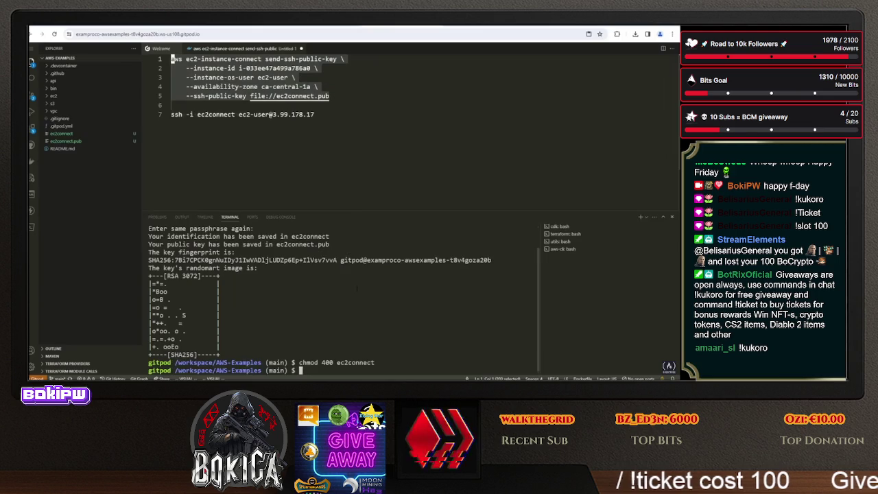
click(378, 222)
key(ctrl+v)
key(Return)
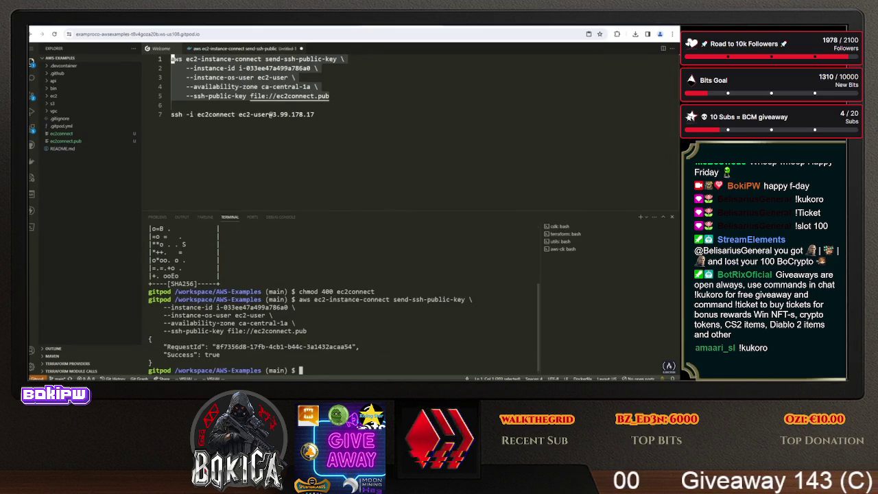
drag(314, 114, 171, 114)
right_click(189, 120)
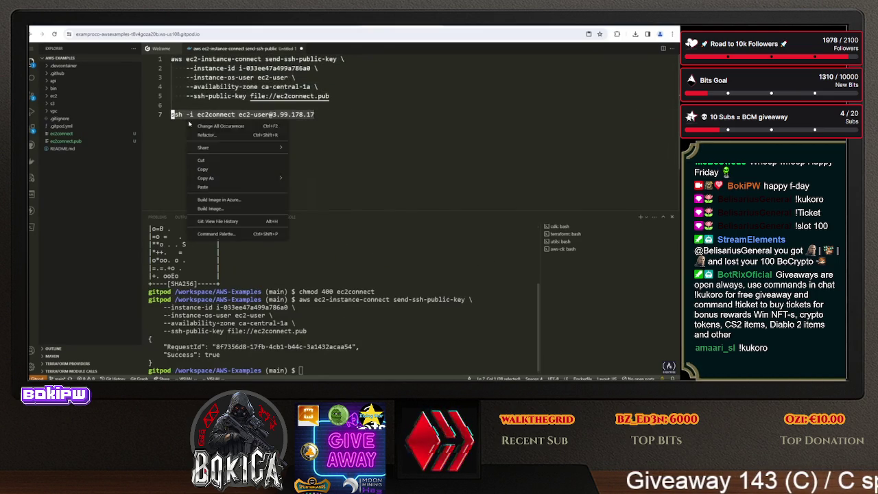
click(202, 169)
key(ctrl+v)
key(Return)
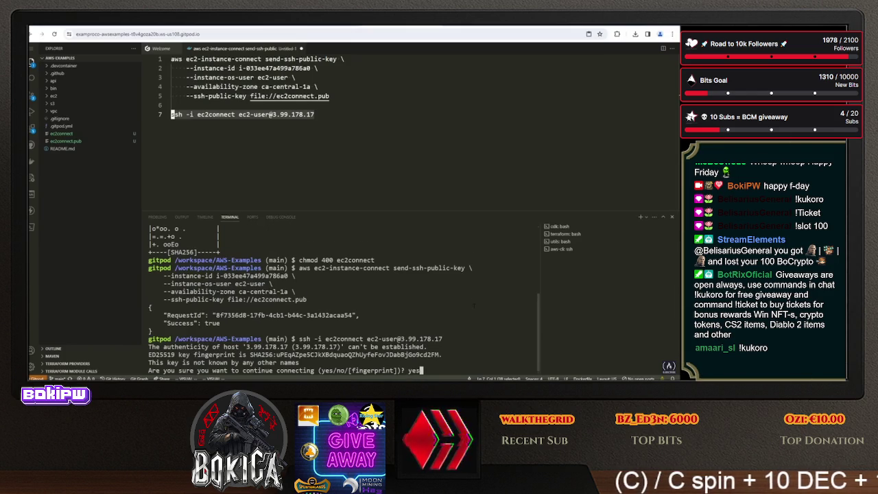
text(yes)
key(Return)
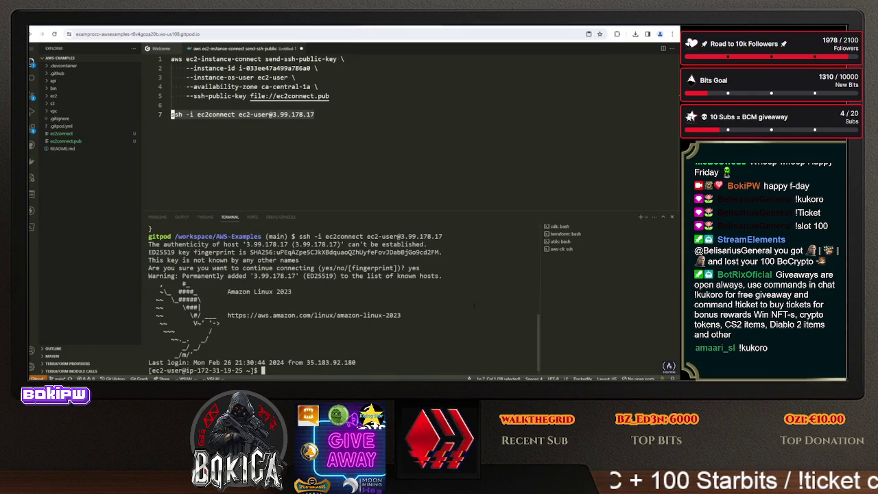
- Close the Untitled-1 scratch file without saving
click(301, 48)
click(393, 233)
click(31, 61)
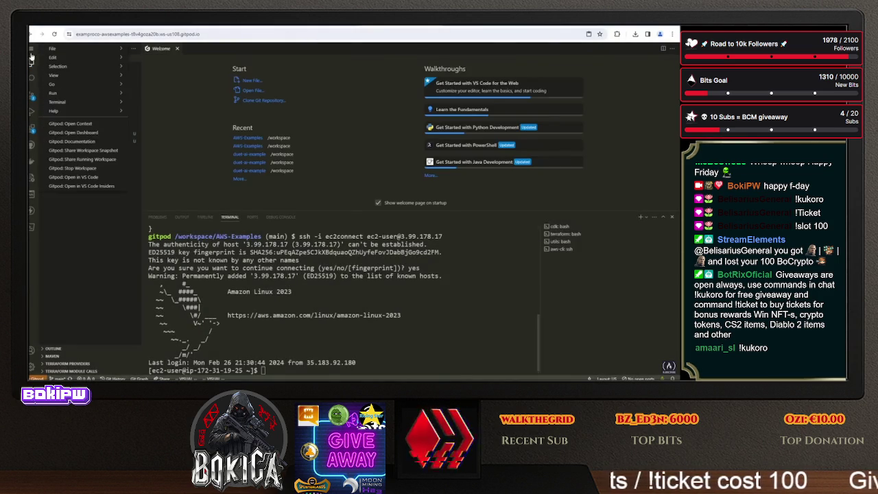
- Stop the Gitpod workspace and terminate the EC2 Instance Connect instance
click(92, 168)
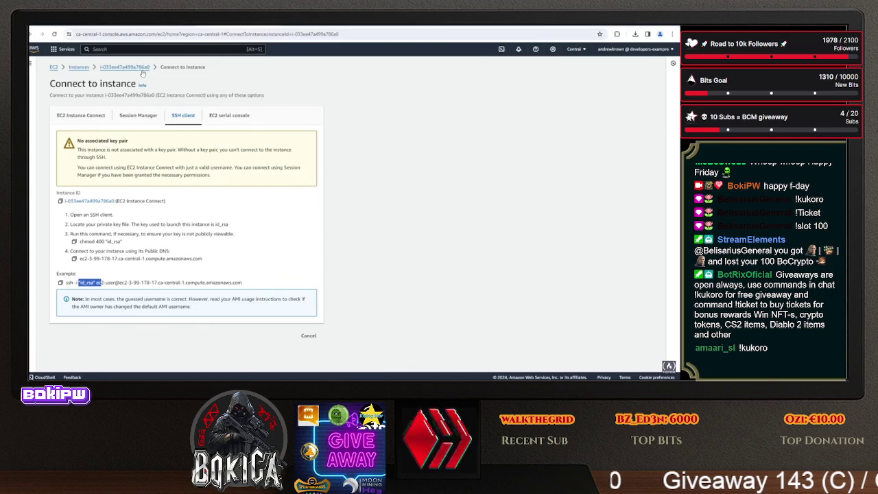
click(125, 67)
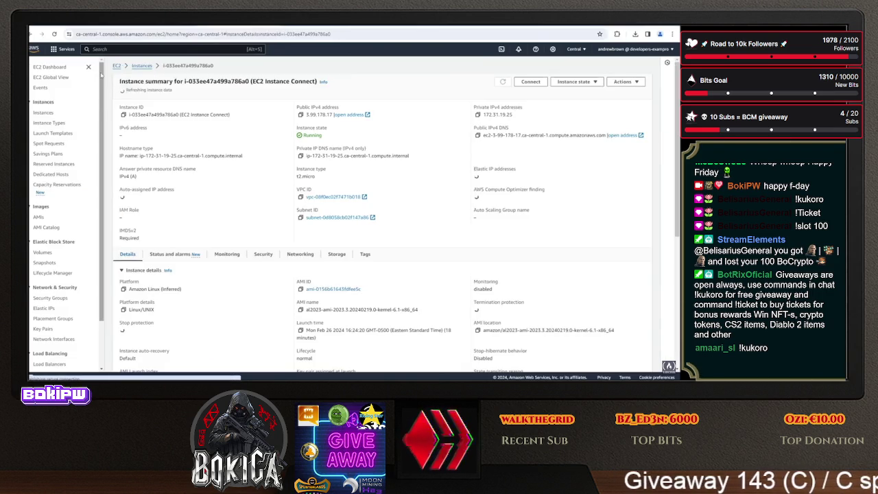
click(45, 112)
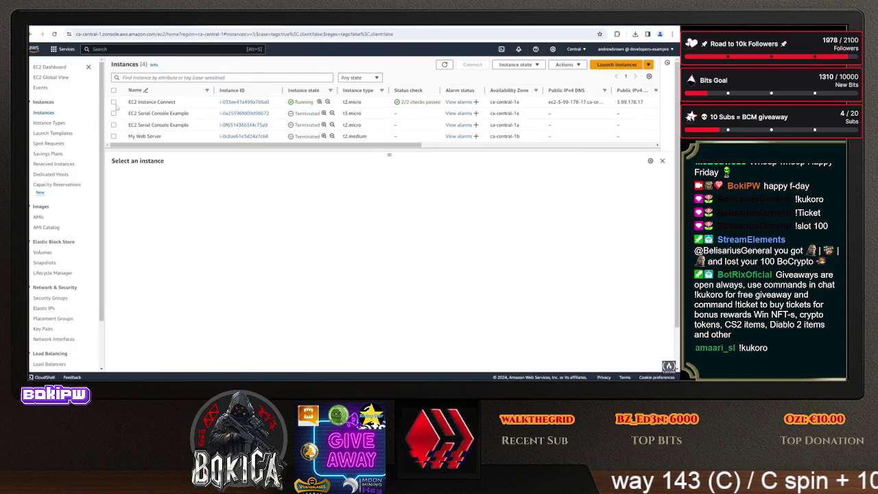
click(525, 64)
click(521, 125)
click(519, 265)
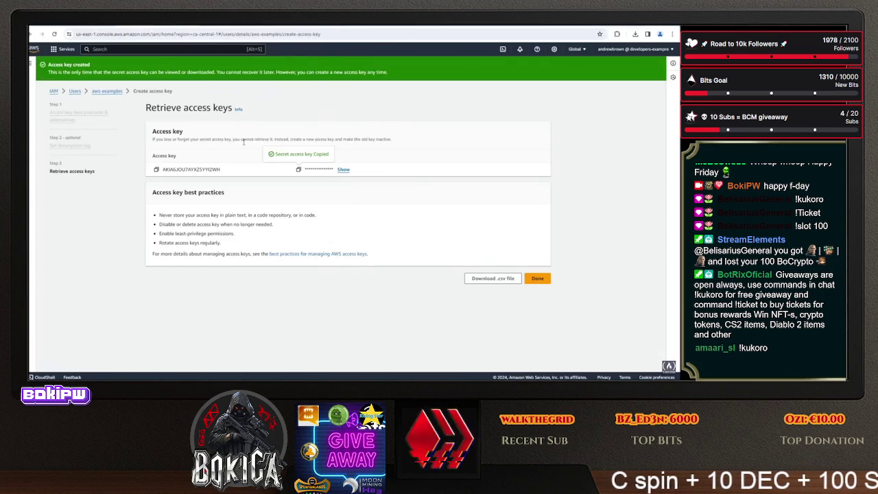
- Deactivate and delete the aws-examples user's access key, confirming with its key ID
click(107, 91)
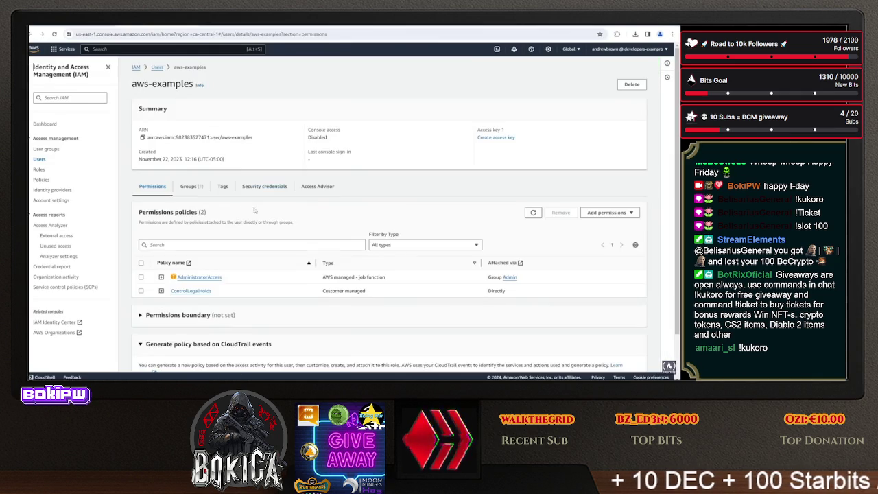
scroll(214, 179, down, 1)
click(265, 151)
scroll(384, 219, down, 3)
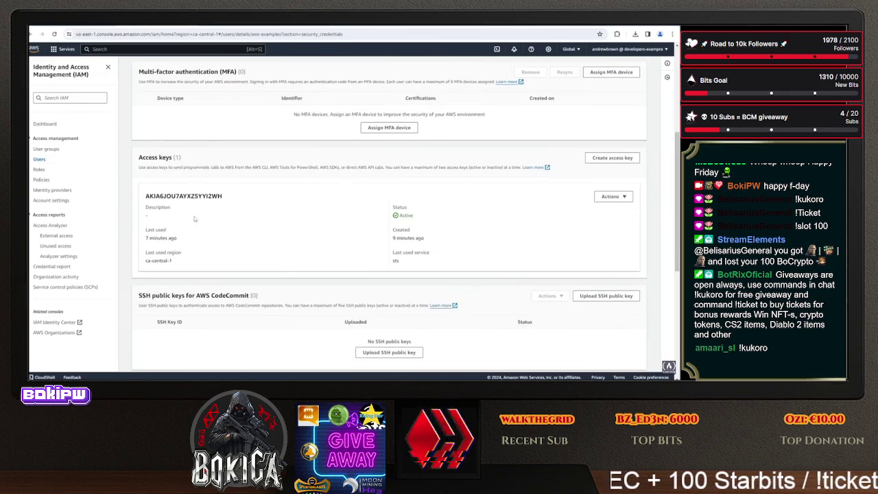
click(613, 196)
click(609, 239)
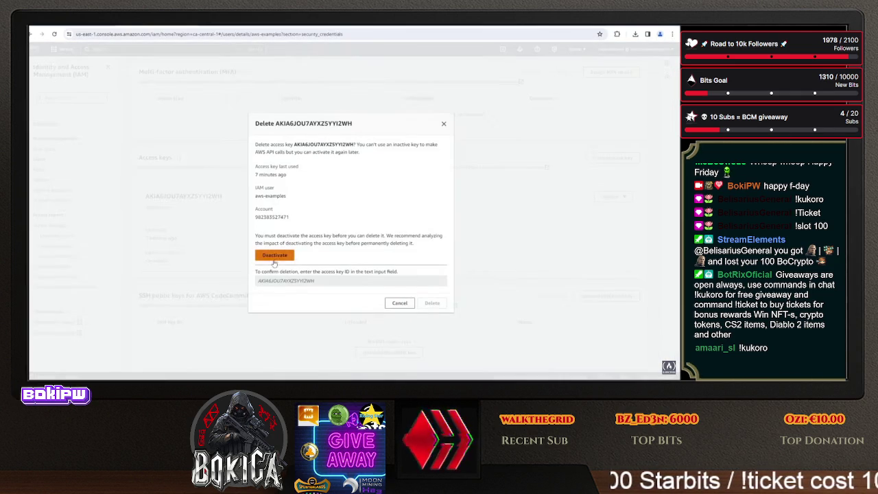
click(344, 271)
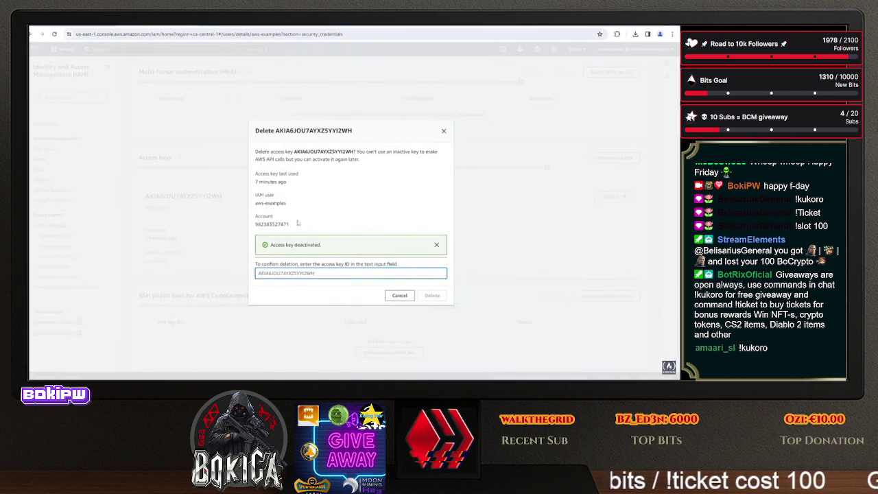
double_click(308, 153)
click(313, 273)
key(ctrl+v)
click(432, 294)
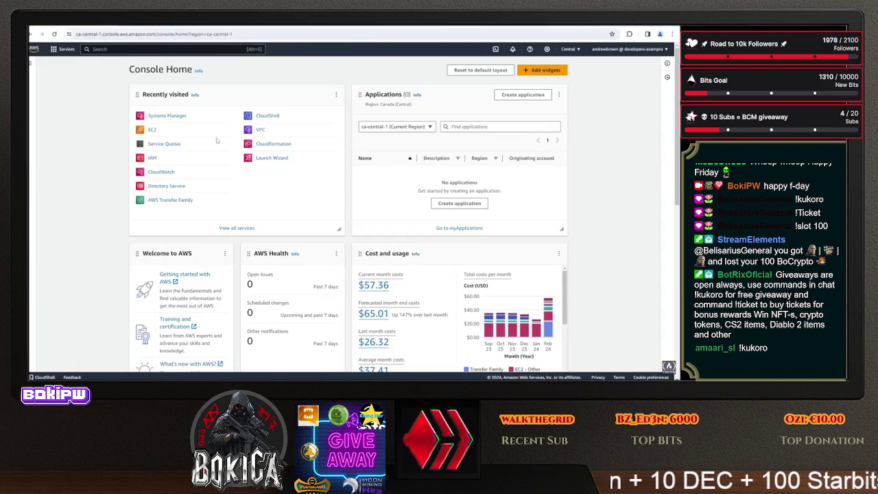
- Start a new EC2 instance launch named My Web Server
click(152, 130)
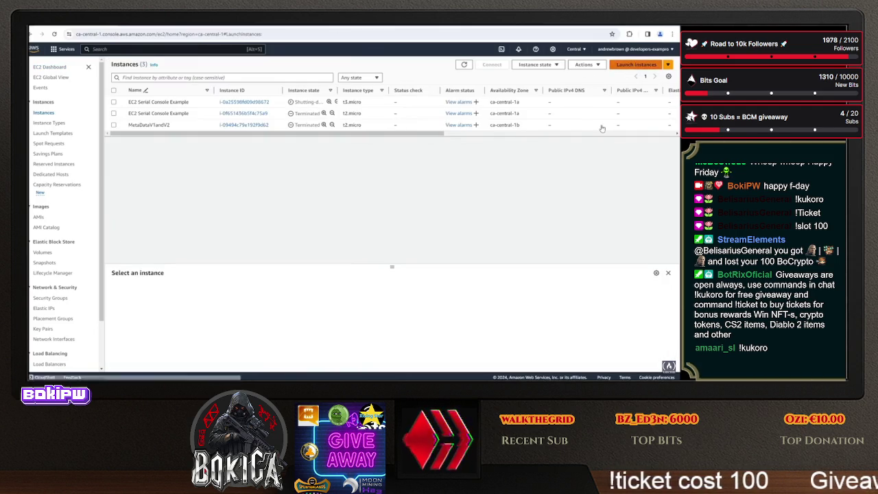
click(624, 65)
click(167, 157)
text(My Web Server)
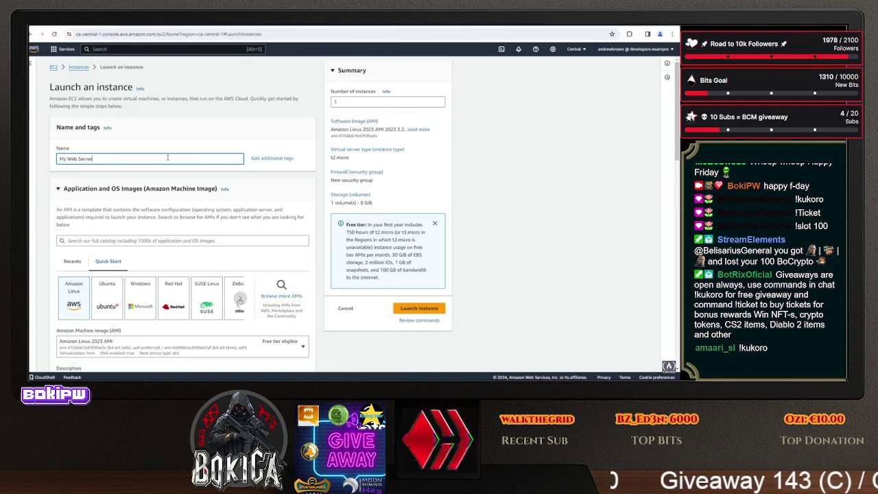
- Choose the Windows Server 2022 Base image and the t2.medium instance type
click(145, 295)
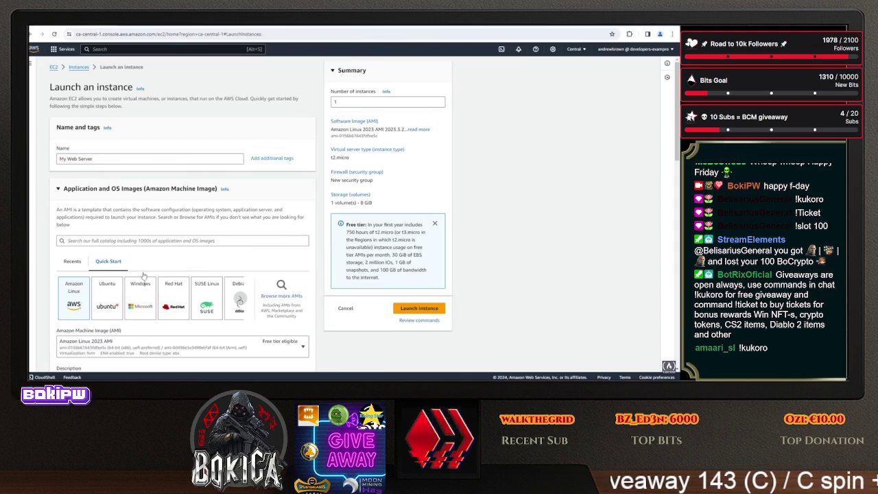
scroll(114, 178, down, 3)
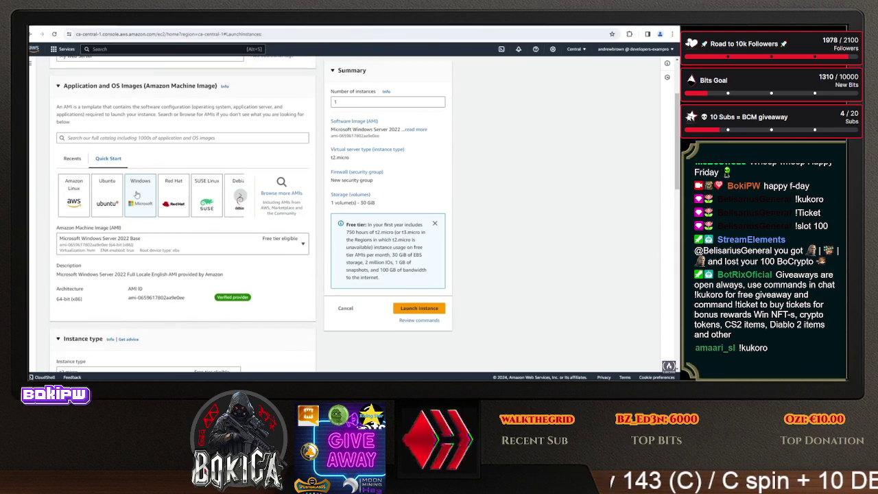
click(240, 245)
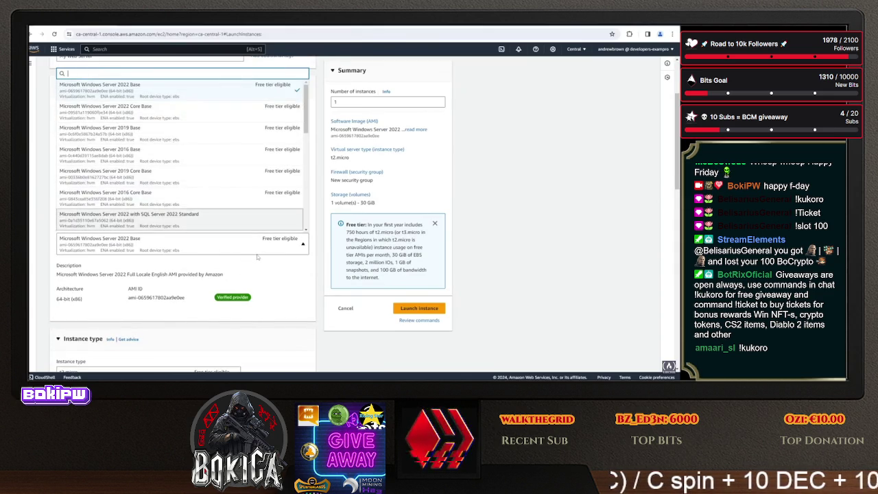
click(128, 214)
scroll(128, 213, down, 3)
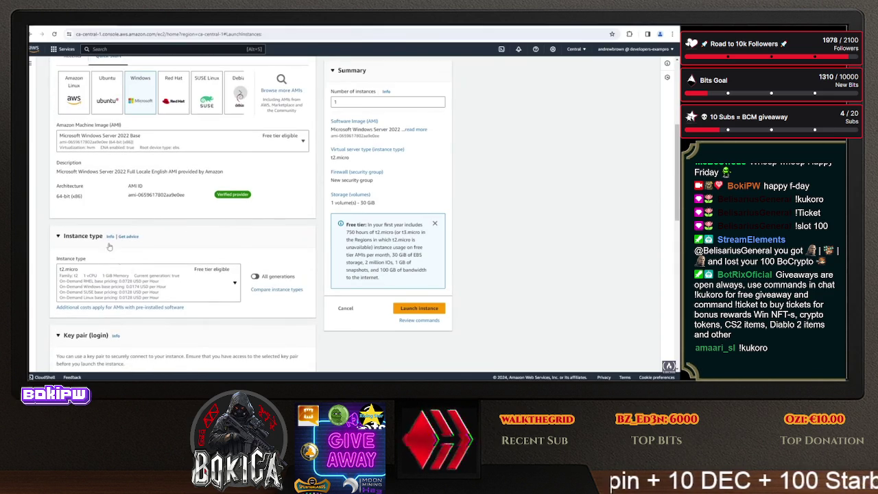
click(132, 275)
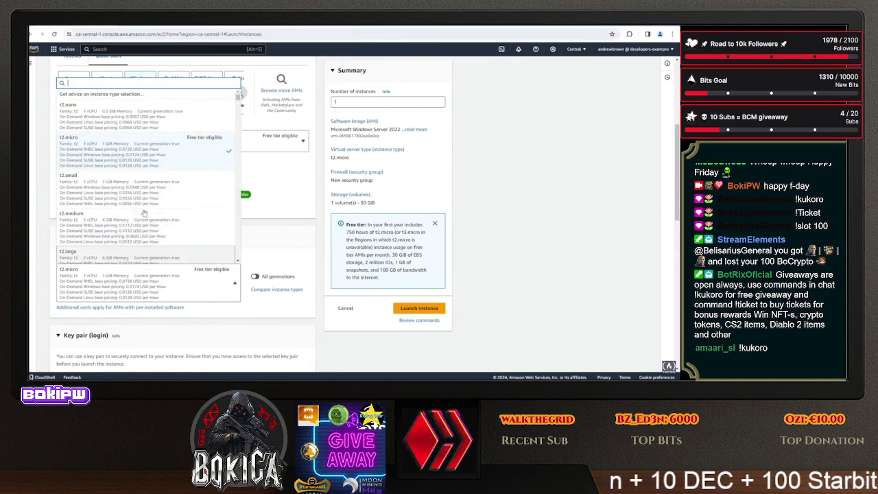
click(117, 233)
scroll(131, 134, down, 3)
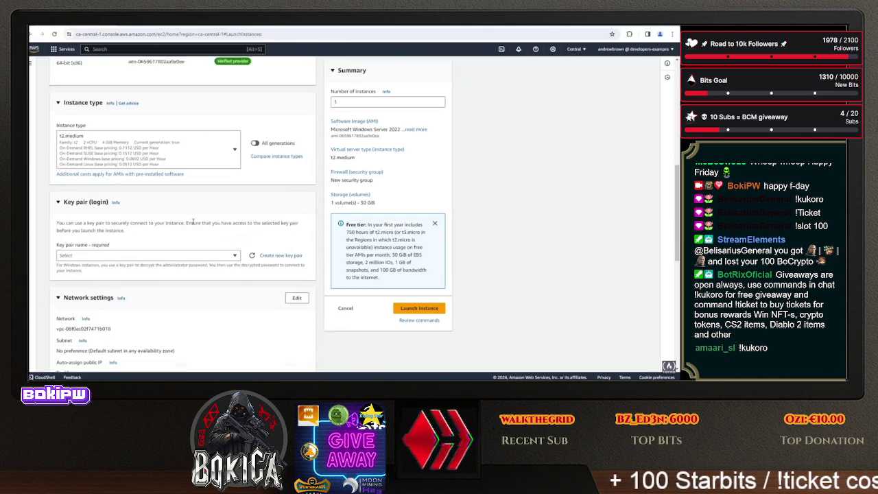
click(131, 135)
click(334, 177)
- Leave the key pair unselected and return to the EC2 Dashboard via Console Home
scroll(138, 171, down, 3)
click(97, 148)
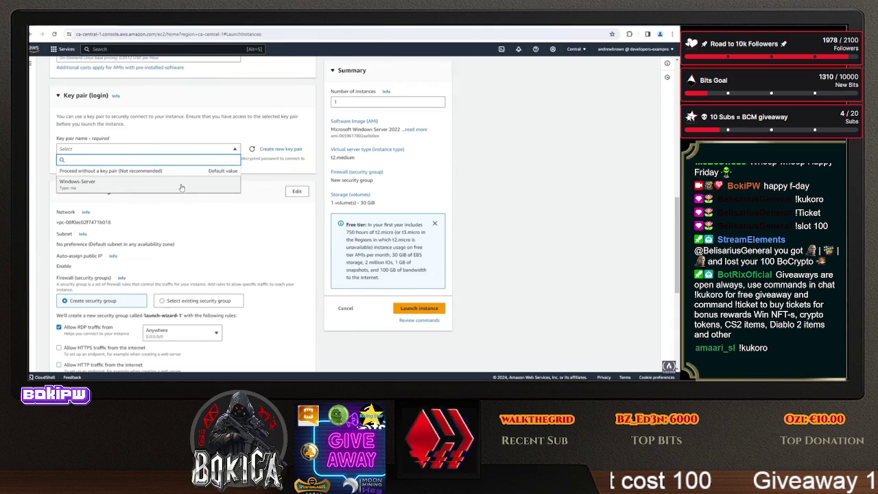
click(261, 175)
right_click(36, 49)
click(34, 49)
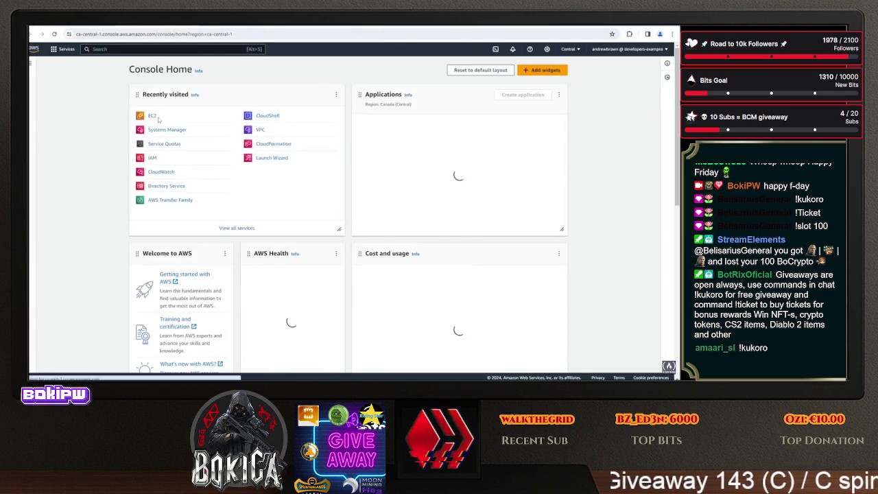
click(173, 200)
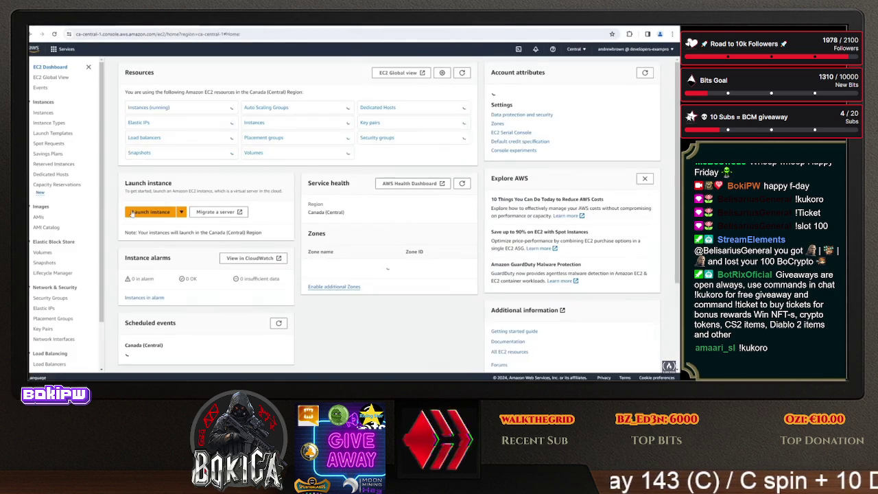
- Delete the old Windows-Server key pair from the Key Pairs page
scroll(101, 252, down, 2)
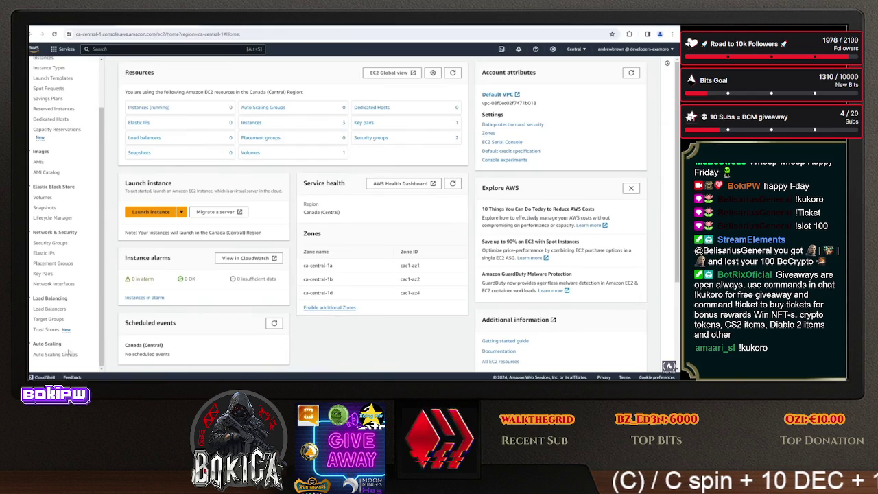
click(42, 273)
click(523, 101)
click(596, 85)
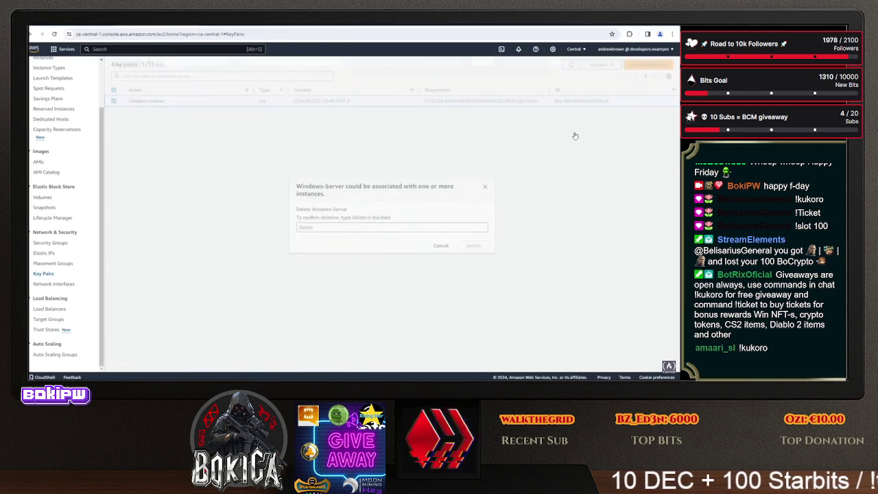
click(424, 224)
text(Delete)
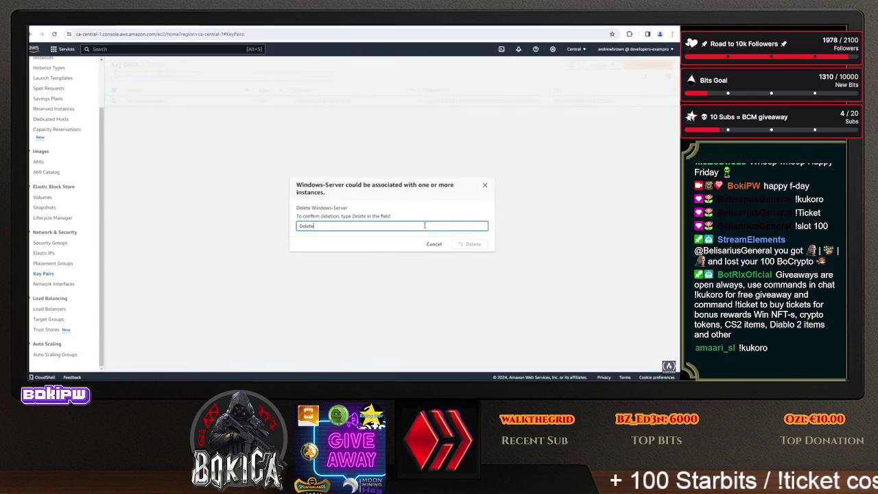
key(Return)
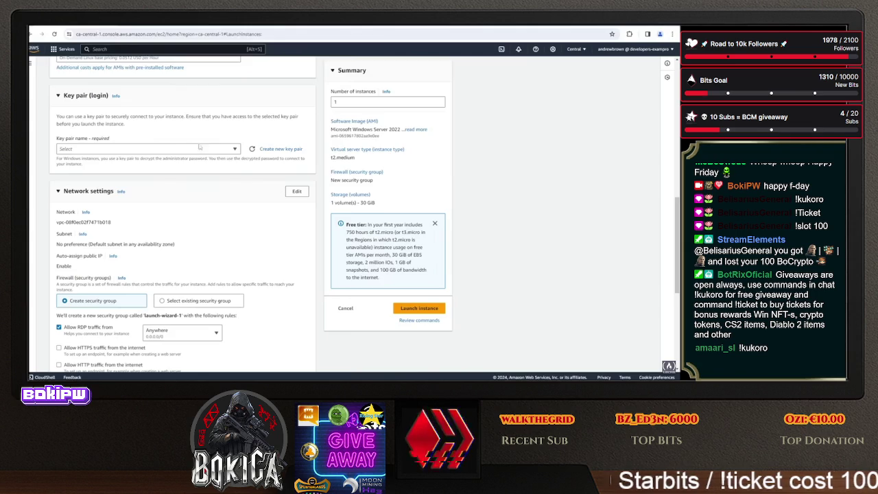
- Create the Windows-RDP RSA key pair and download its .pem file
click(274, 152)
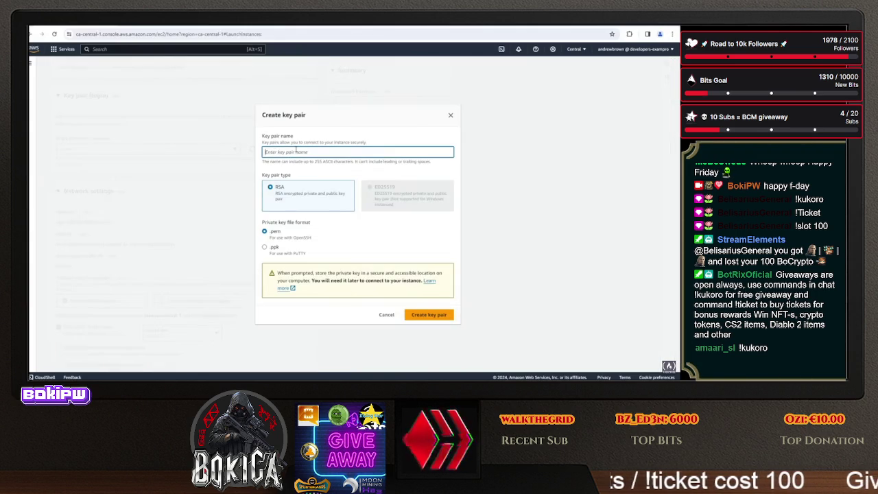
text(DP)
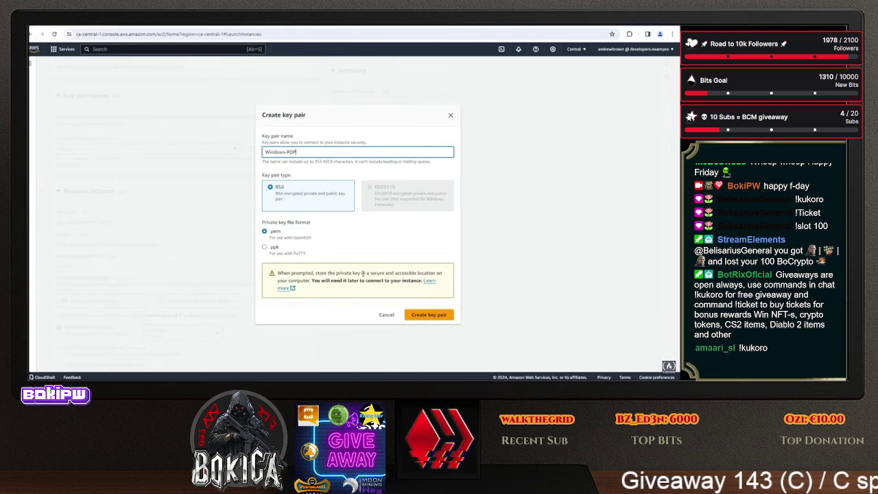
click(415, 314)
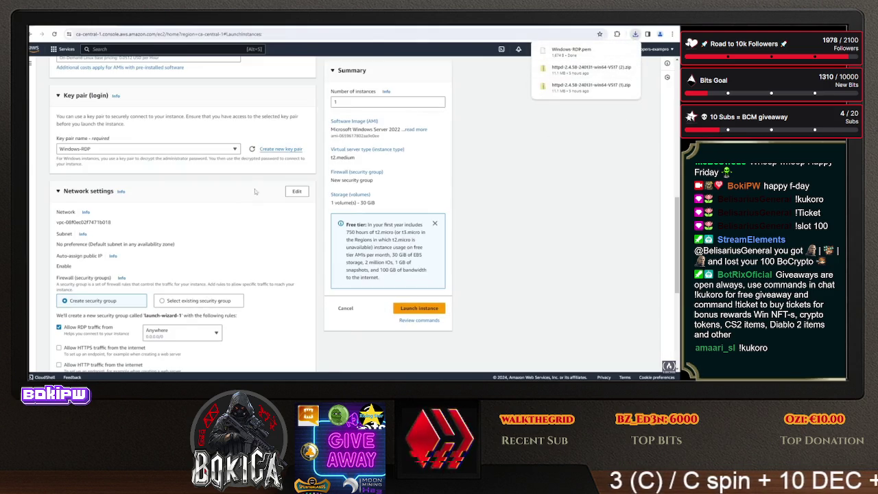
scroll(200, 209, down, 1)
- Use the existing default security group and set the IAM instance profile to EC2SSMRole
scroll(201, 209, down, 1)
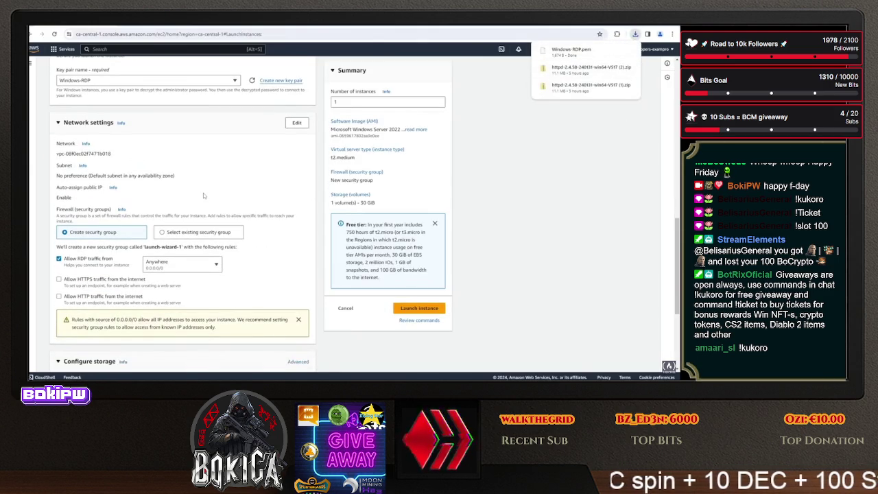
click(175, 233)
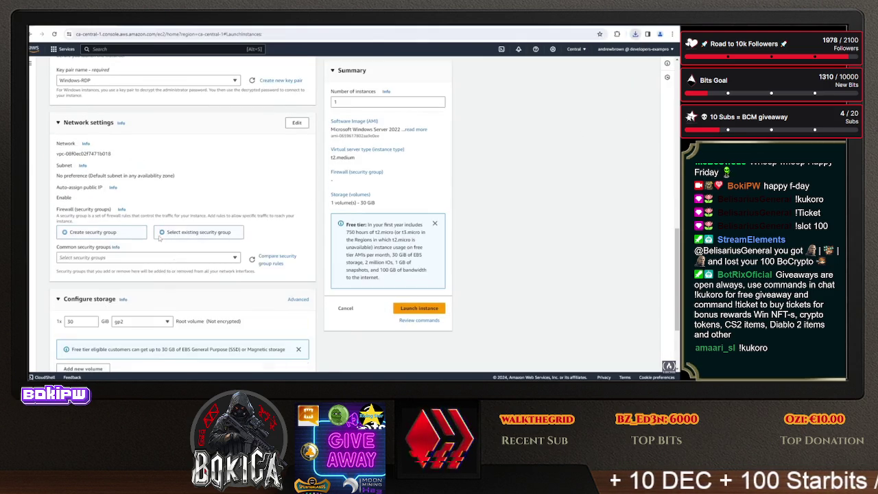
click(62, 284)
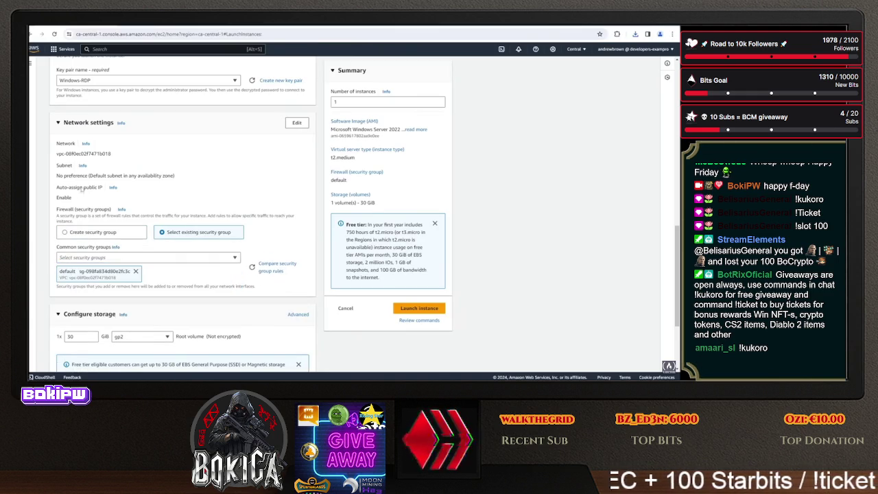
scroll(308, 195, down, 3)
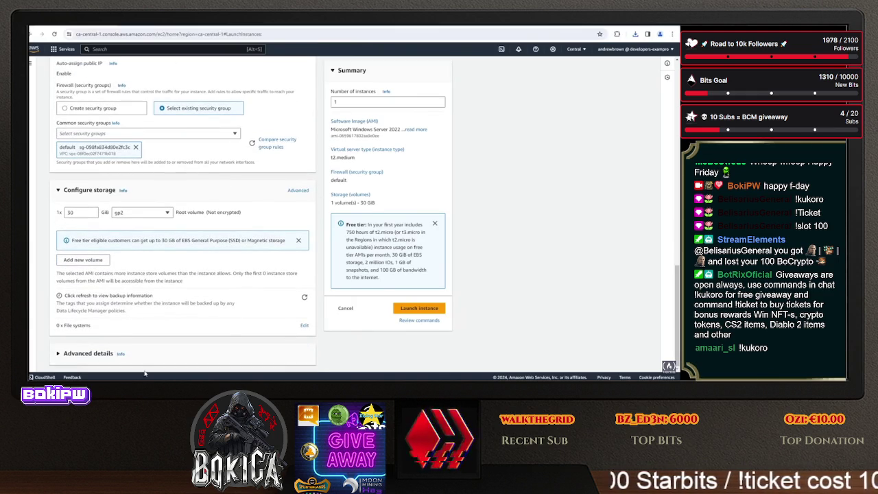
click(88, 353)
scroll(137, 274, down, 5)
click(102, 213)
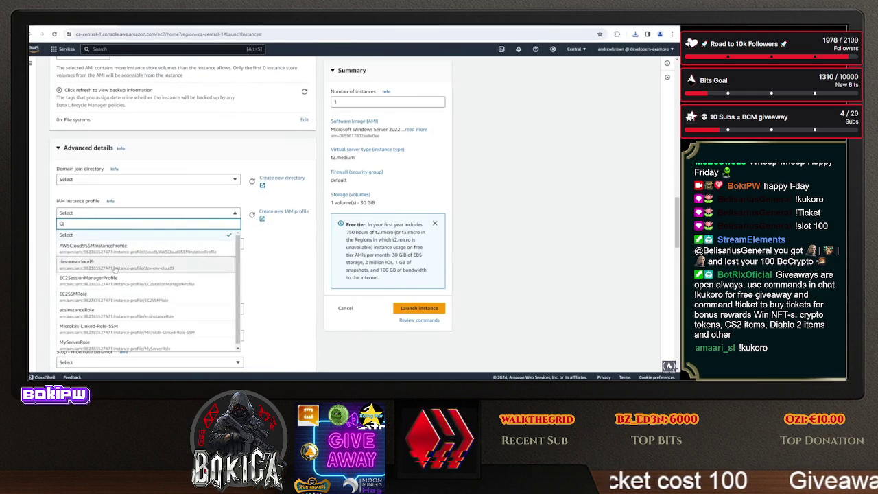
click(63, 235)
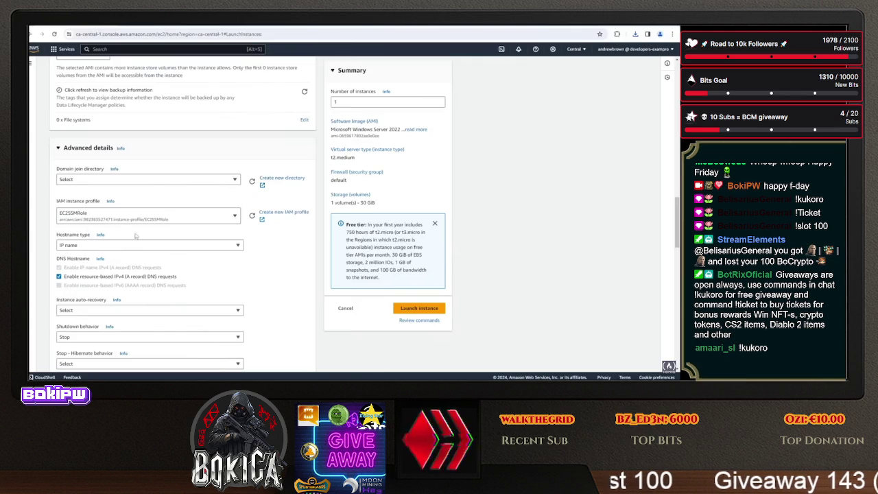
- Launch the Windows instance and go to it from the success banner
scroll(163, 248, down, 1)
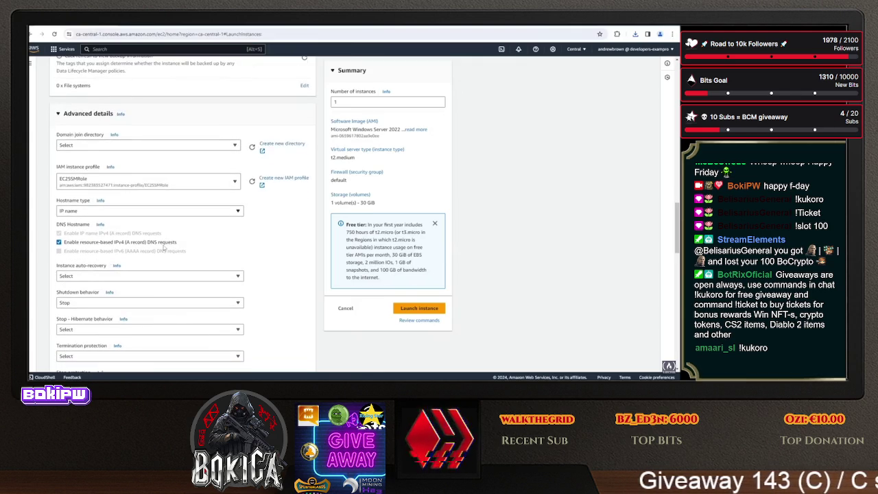
scroll(165, 240, down, 4)
scroll(165, 237, down, 10)
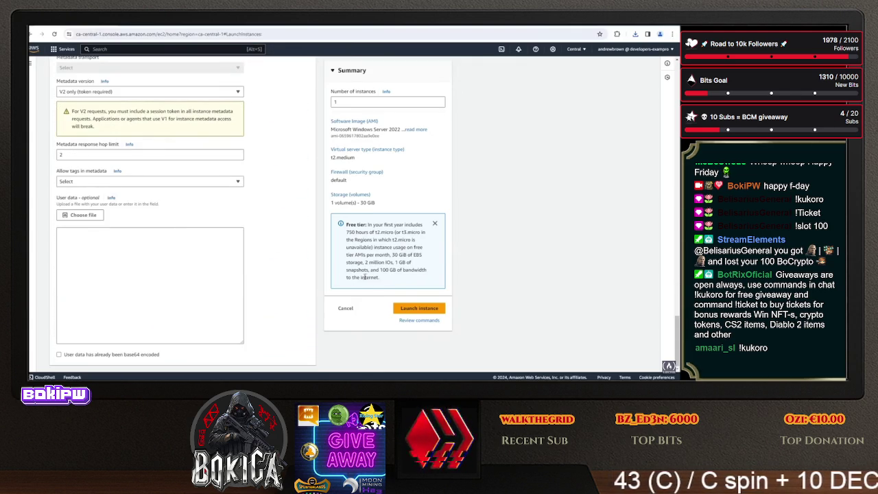
click(401, 313)
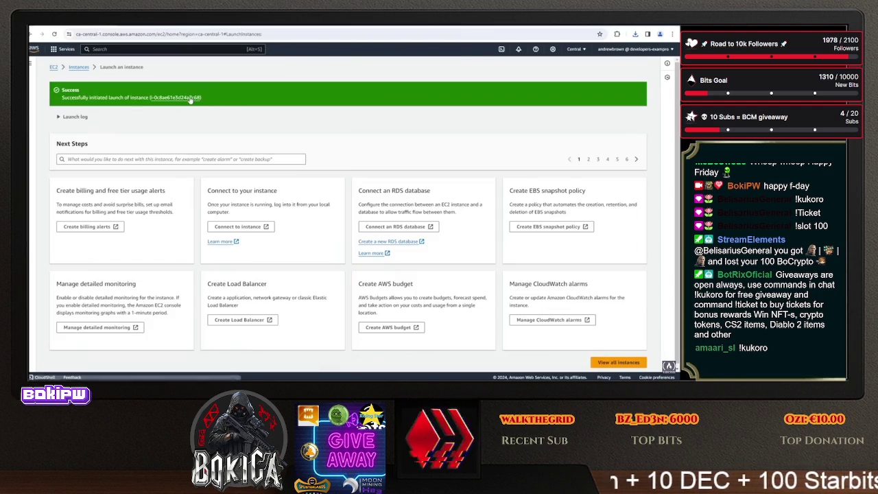
click(191, 100)
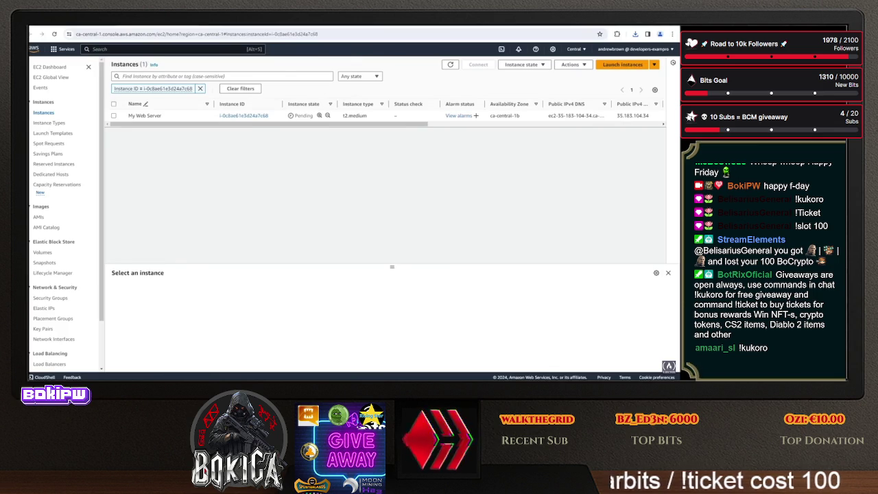
- Refresh until My Web Server is running, select it, and connect through Session Manager
click(456, 65)
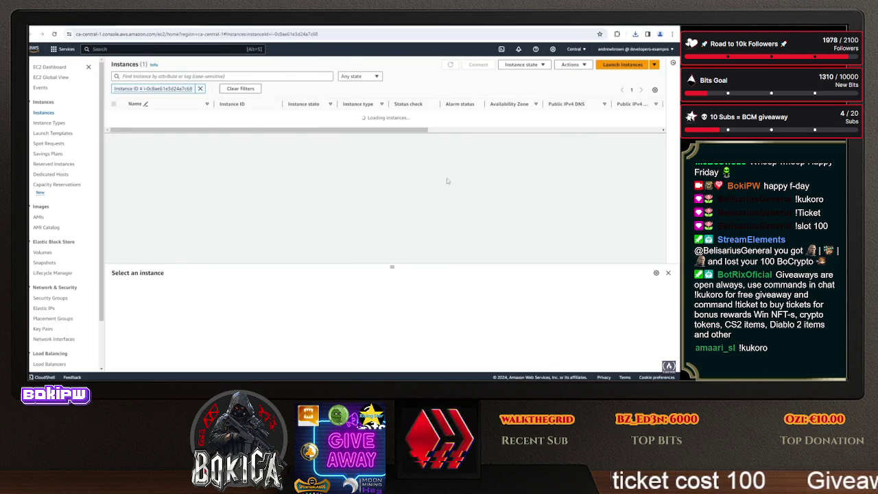
mouse_move(345, 124)
mouse_down()
mouse_move(578, 127)
mouse_move(345, 126)
mouse_up()
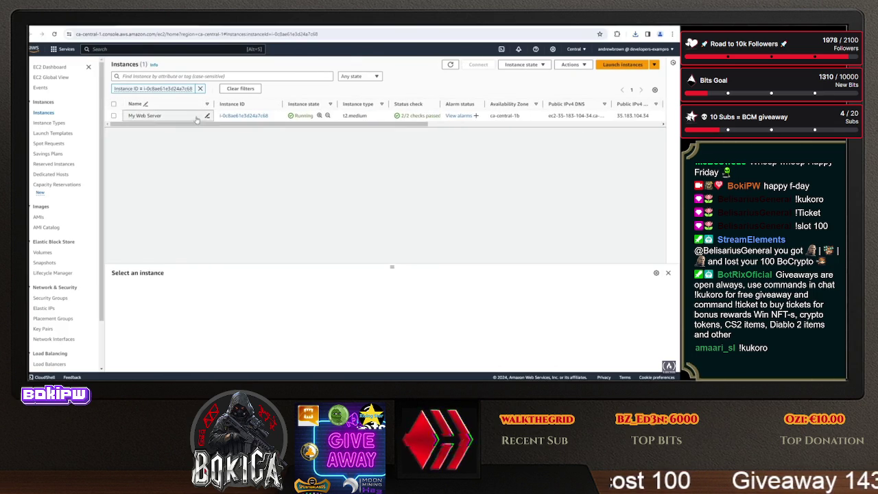
click(141, 117)
click(478, 64)
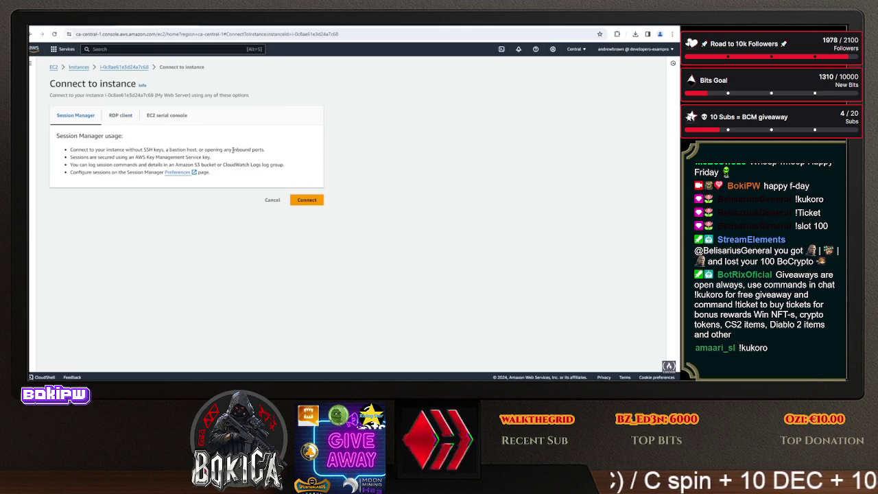
click(301, 200)
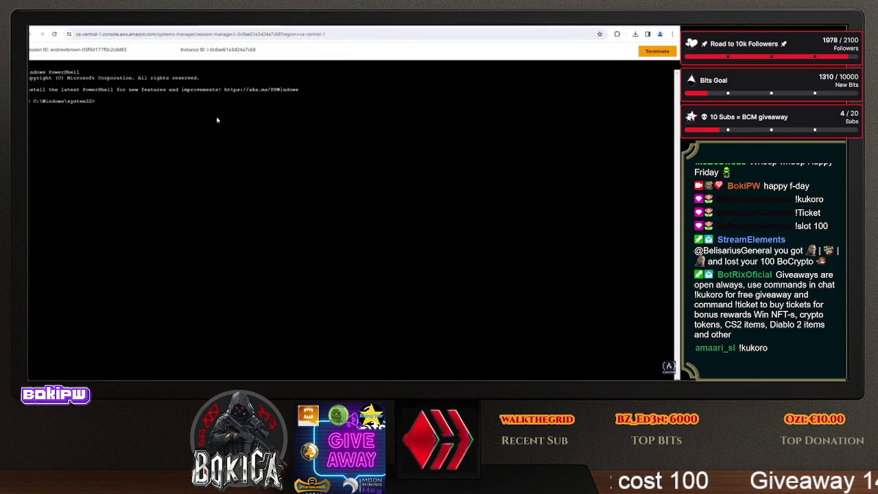
- Run $PSVersionTable (PowerShell 5.1.20348.2227), then terminate the Session Manager session
text($i)
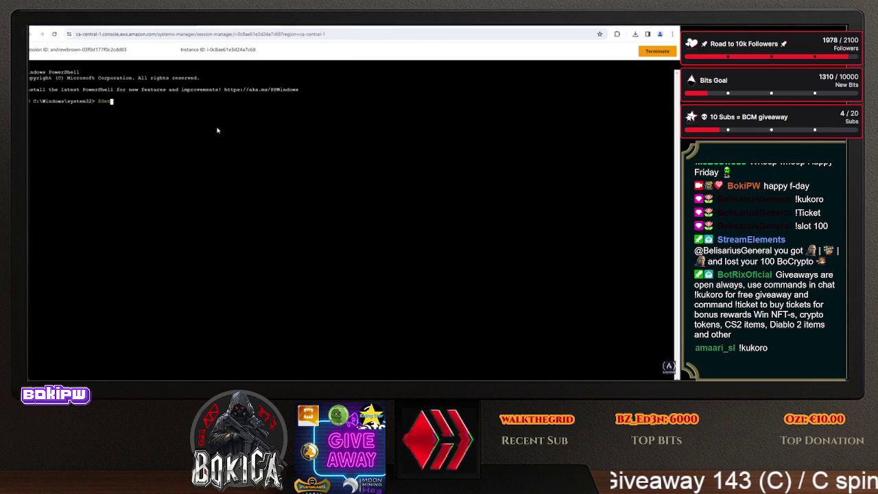
key(BackSpace)
key(BackSpace)
key(BackSpace)
text(V)
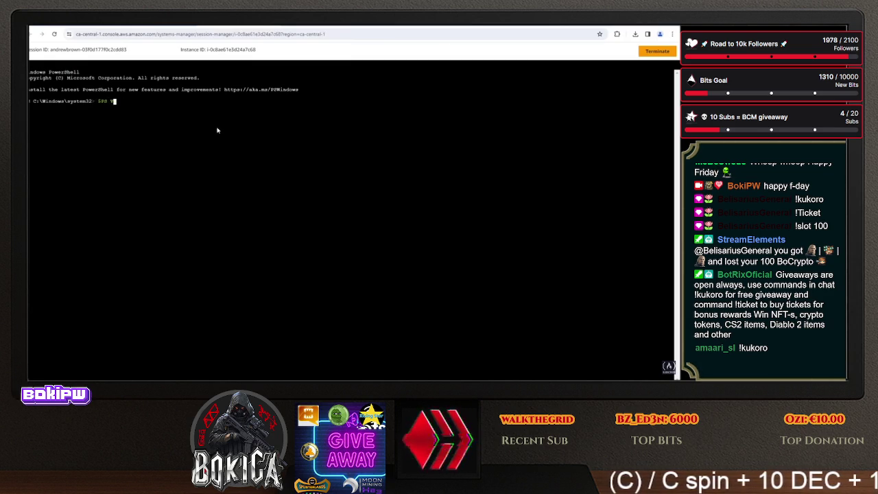
text(ble)
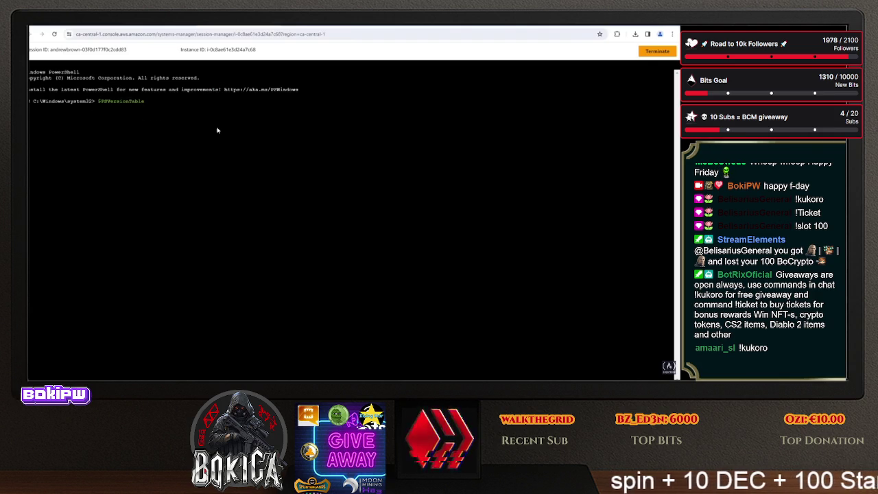
key(Return)
drag(120, 124, 181, 130)
click(341, 173)
click(655, 52)
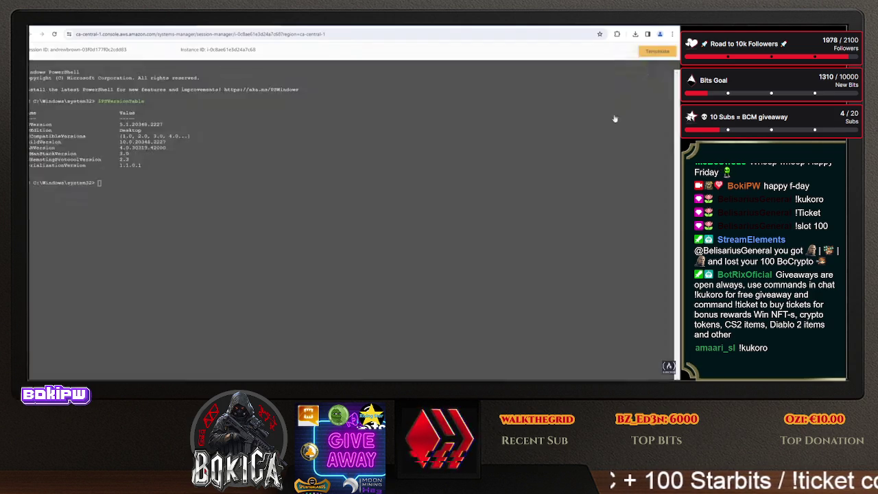
click(427, 237)
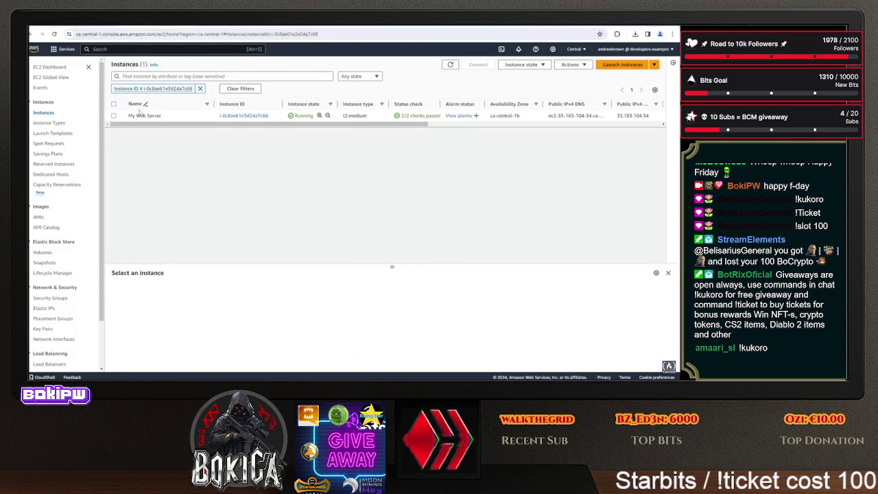
- Download My Web Server.rdp from the instance's RDP client tab, then open a new browser tab
click(114, 115)
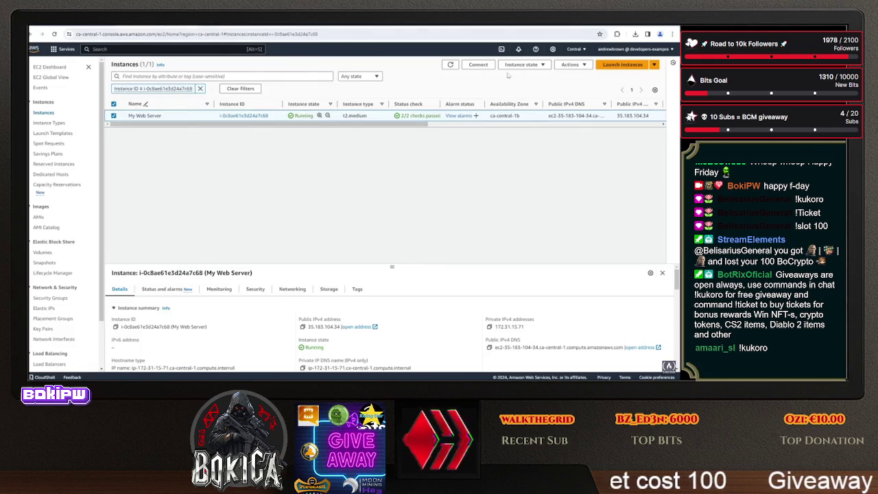
click(478, 64)
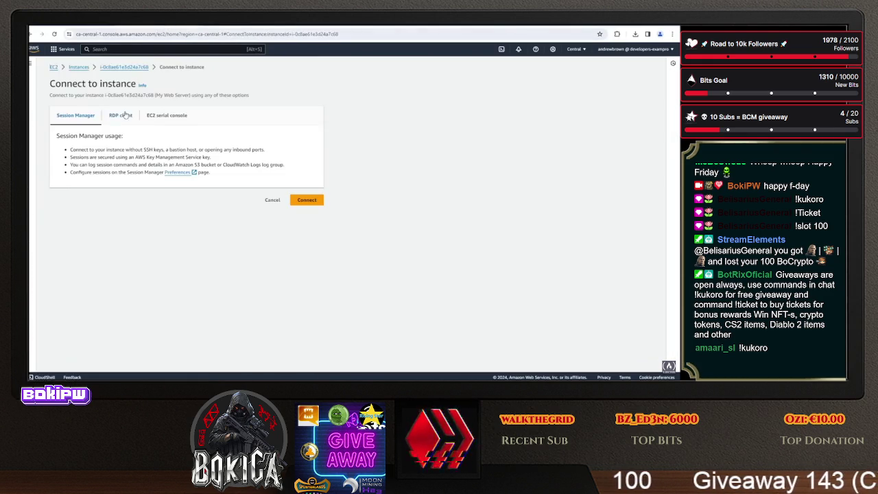
click(121, 115)
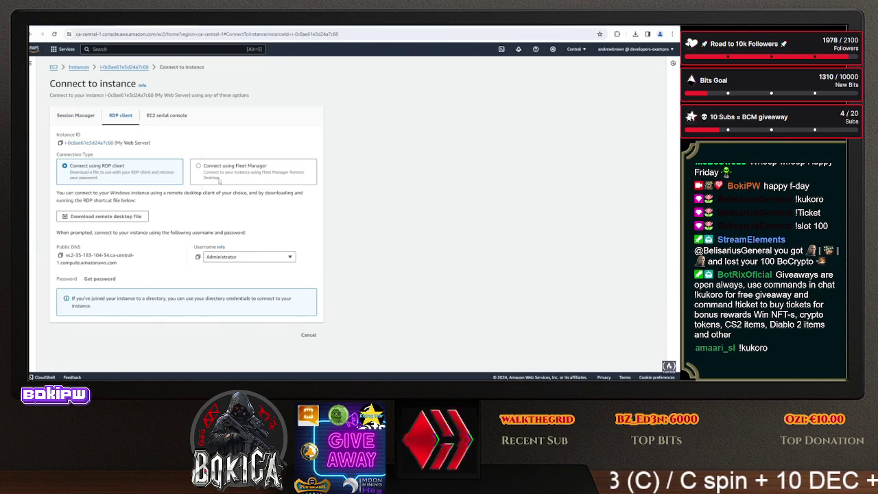
click(114, 218)
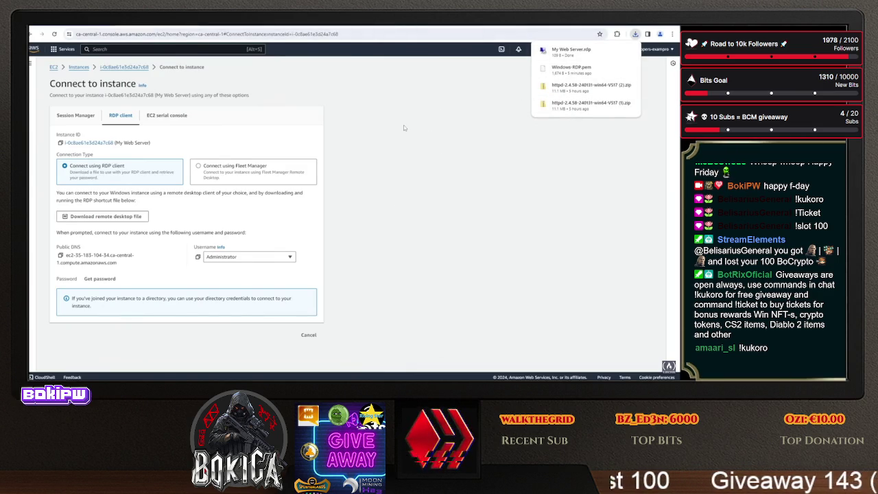
key(ctrl+t)
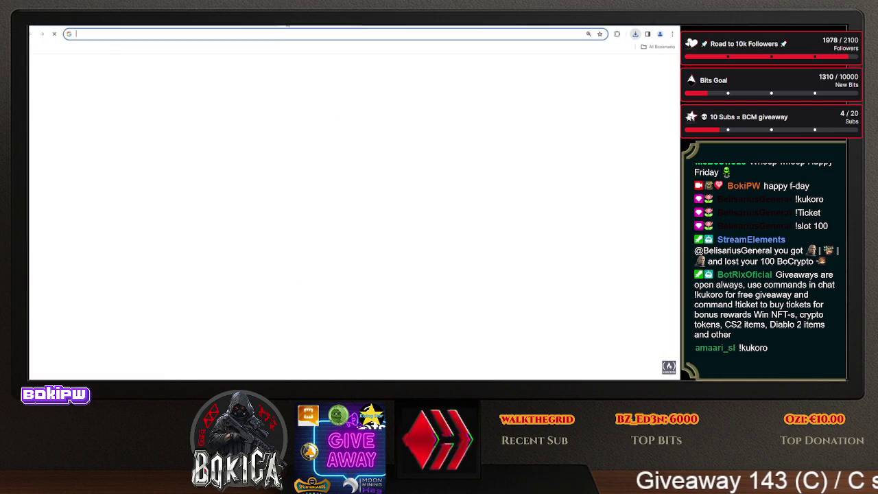
- Search Google for 'windows desktop rdp macos', then return to the EC2 Connect to instance tab
text(windows desktop)
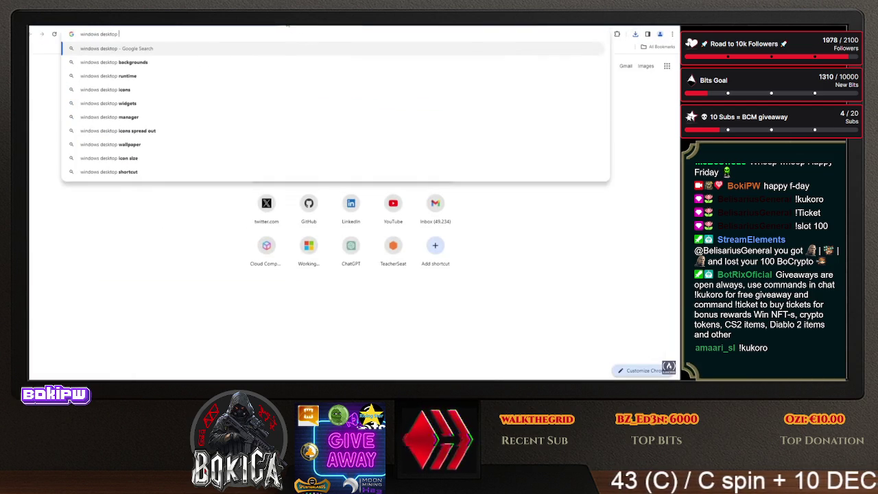
text( rdp mac)
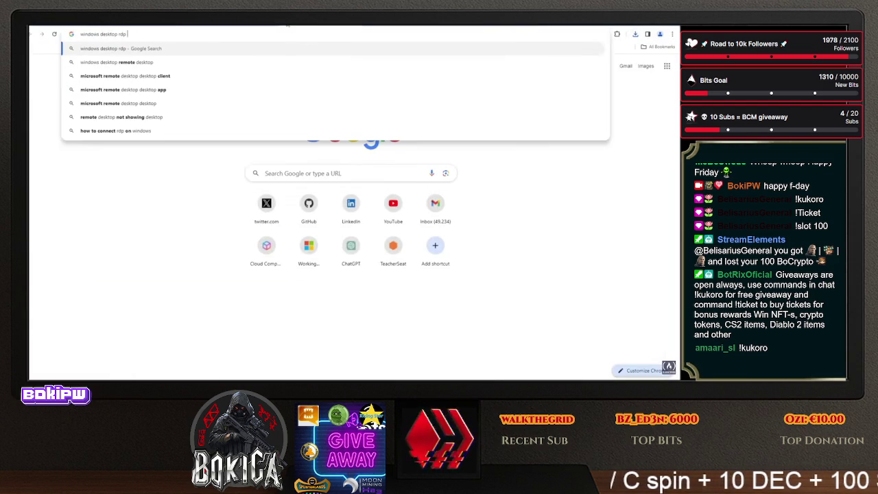
text(os)
key(Return)
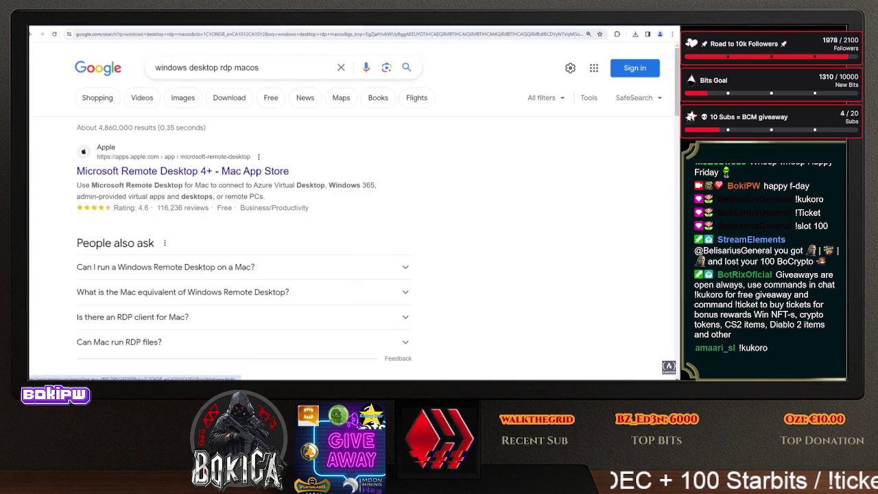
key(ctrl+Tab)
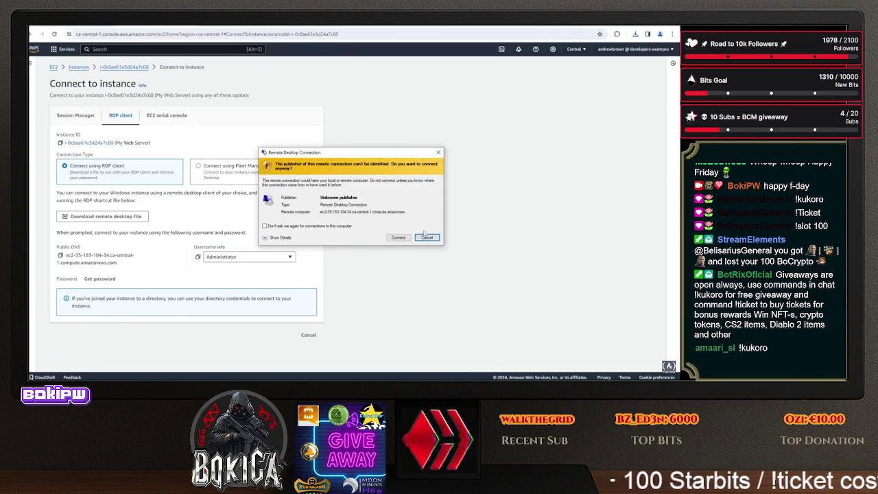
- Accept the unknown-publisher warning to attempt the RDP connection, then return to the Instances list
click(398, 237)
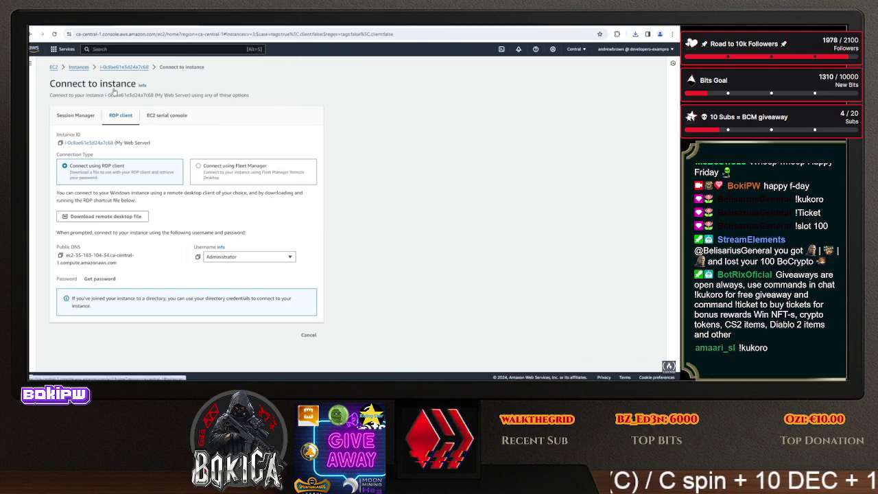
click(79, 67)
scroll(68, 299, down, 1)
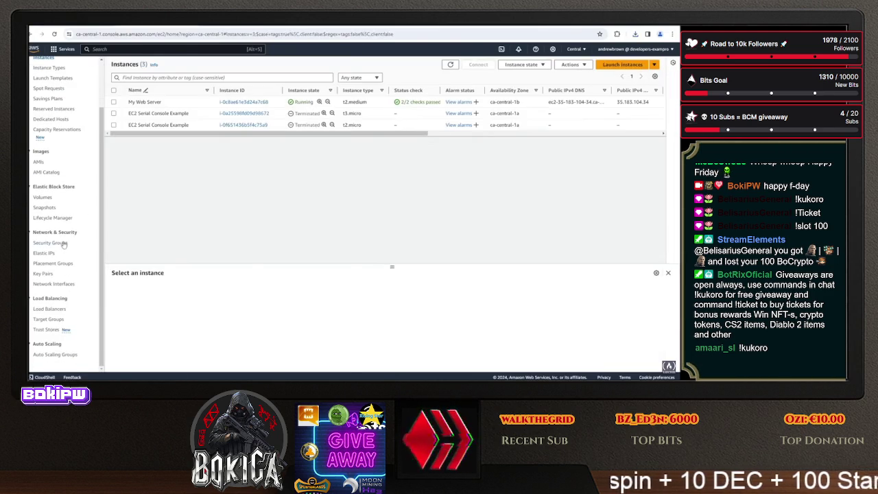
- Start a new security group named windows-rdp-sg from the Security Groups page
click(60, 243)
click(622, 71)
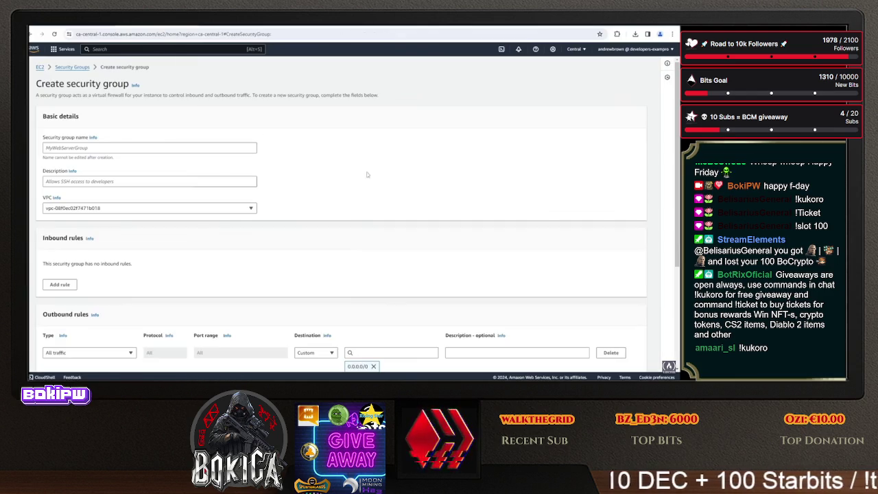
click(123, 147)
text(windows-rdp-sg)
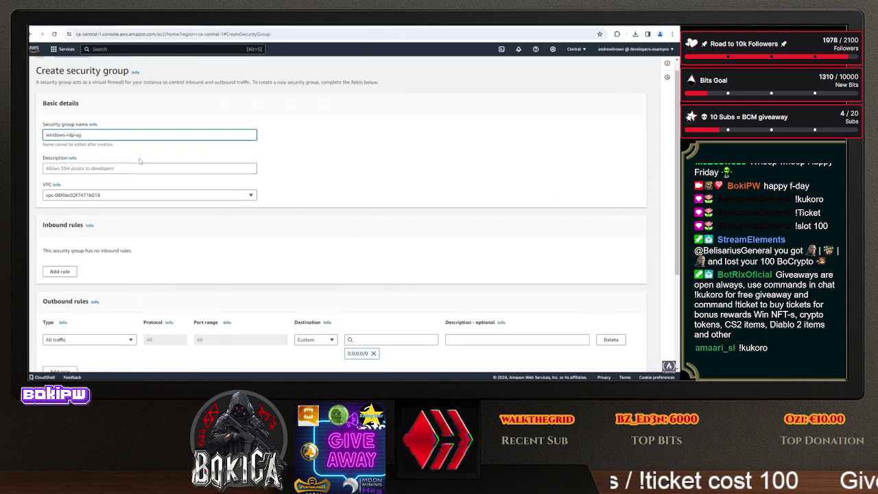
scroll(61, 288, down, 2)
- Add an RDP rule with destination 0.0.0.0/0 to the new group
click(60, 284)
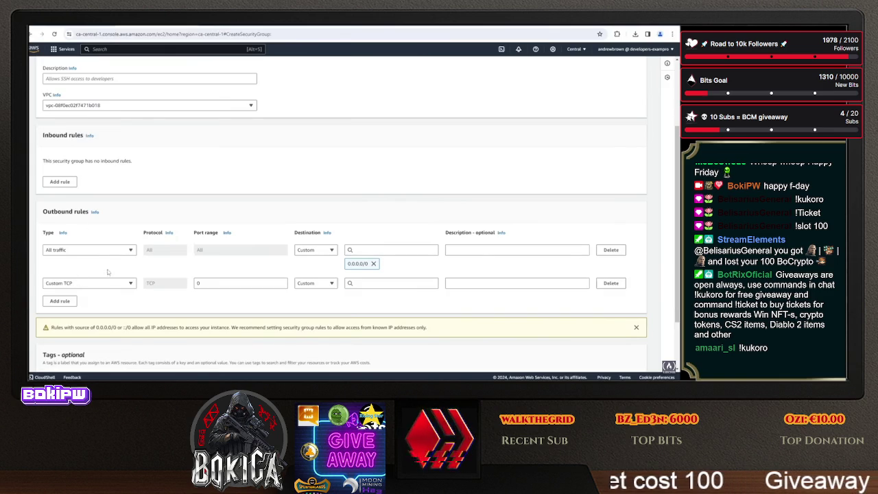
click(60, 284)
scroll(103, 206, down, 3)
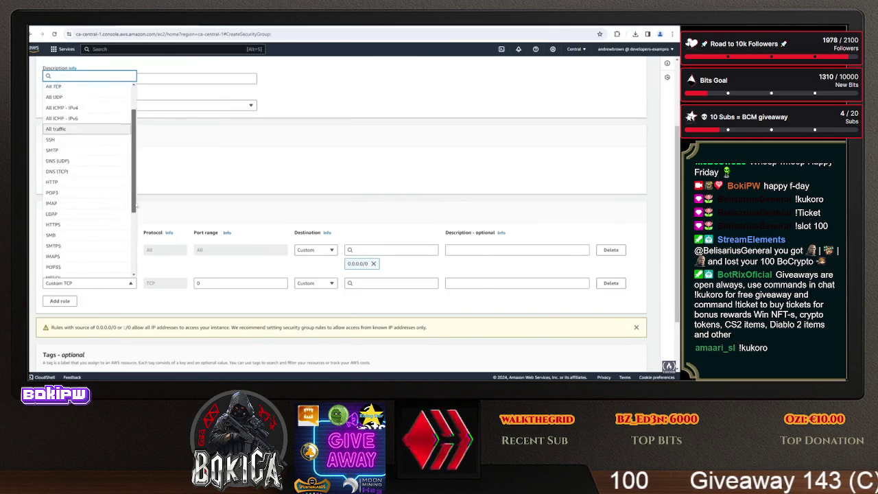
click(99, 242)
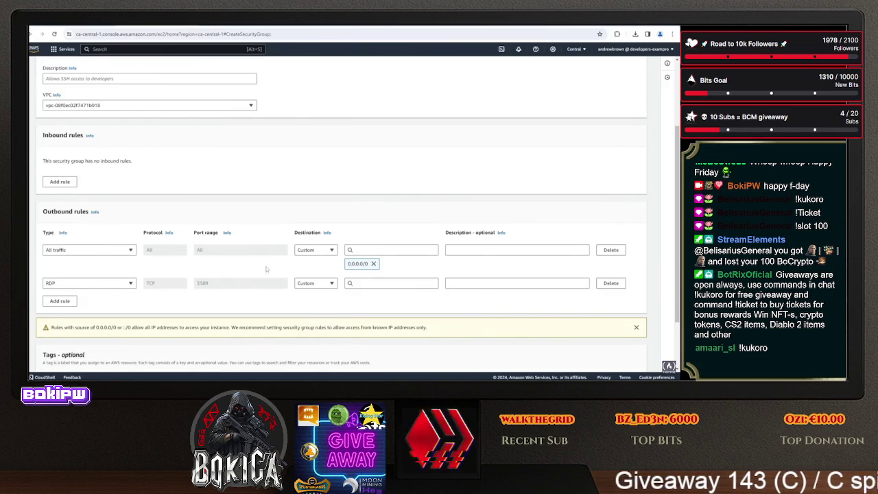
click(374, 284)
click(365, 307)
scroll(480, 309, down, 3)
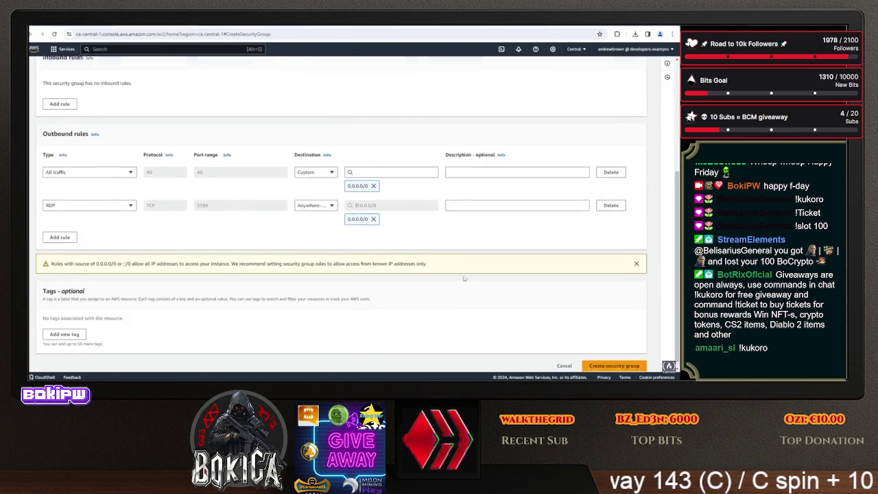
- Copy the group name into the required description, create windows-rdp-sg, and return to Instances
click(614, 363)
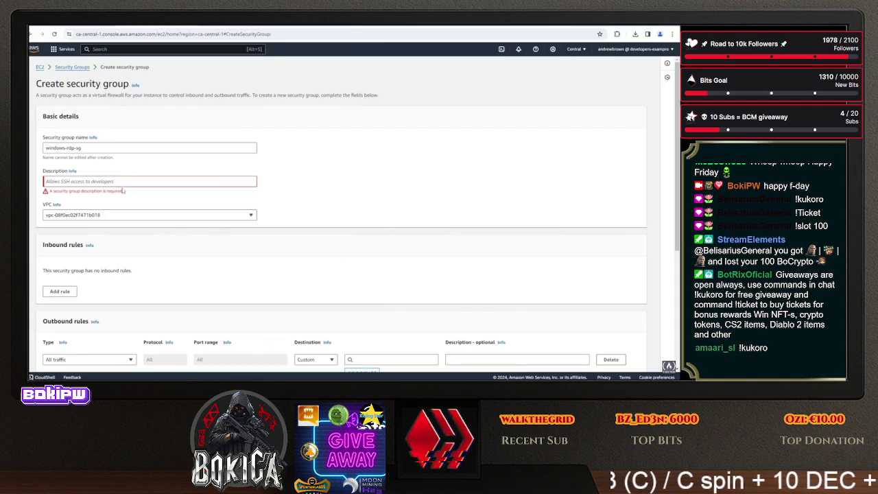
drag(82, 148, 47, 149)
key(ctrl+c)
click(137, 181)
key(ctrl+v)
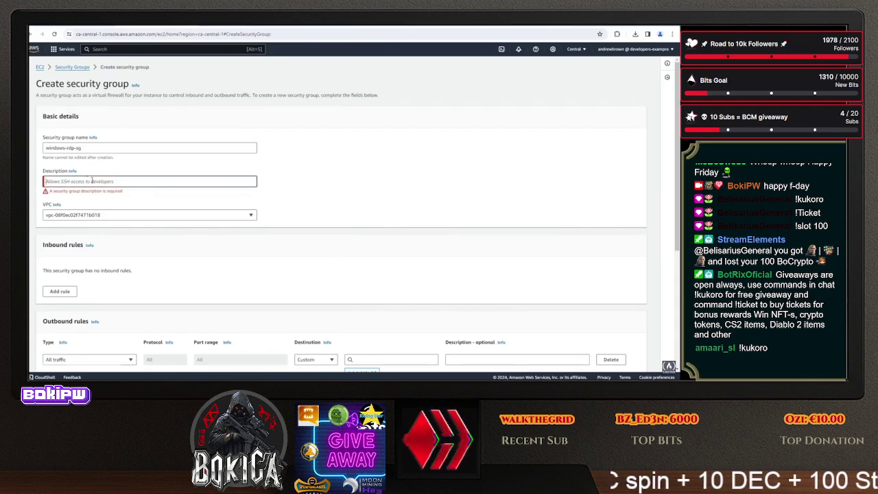
scroll(343, 274, down, 10)
click(615, 361)
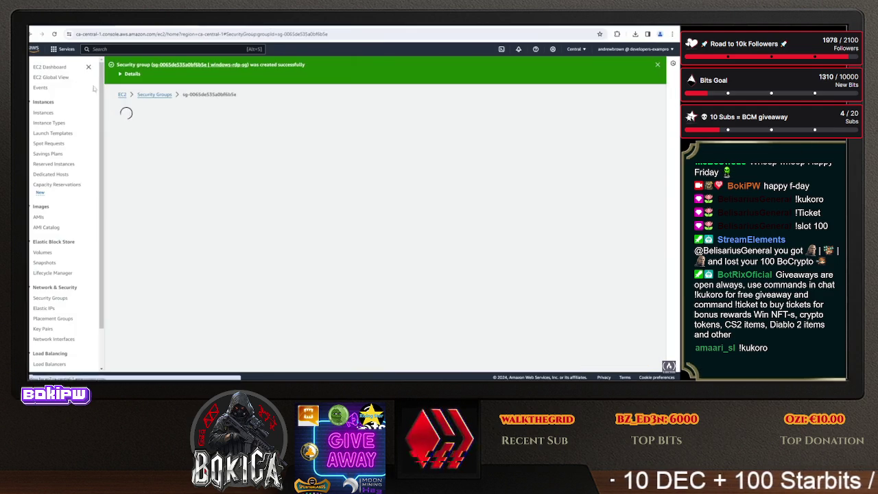
click(43, 112)
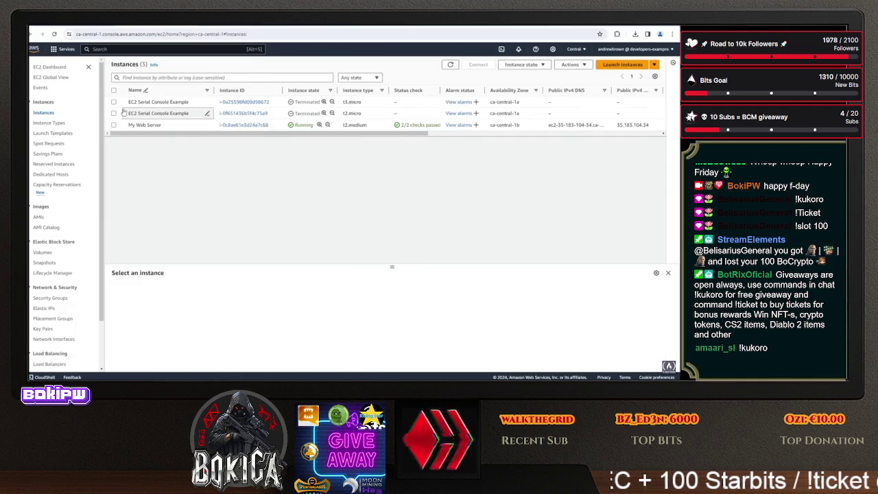
- Add windows-rdp-sg to My Web Server through Change security groups and save the change
click(185, 125)
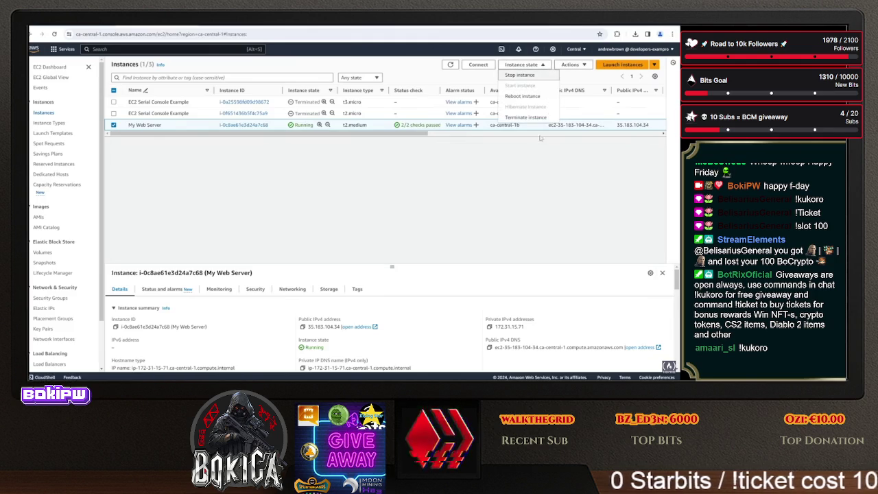
click(570, 65)
mouse_move(570, 128)
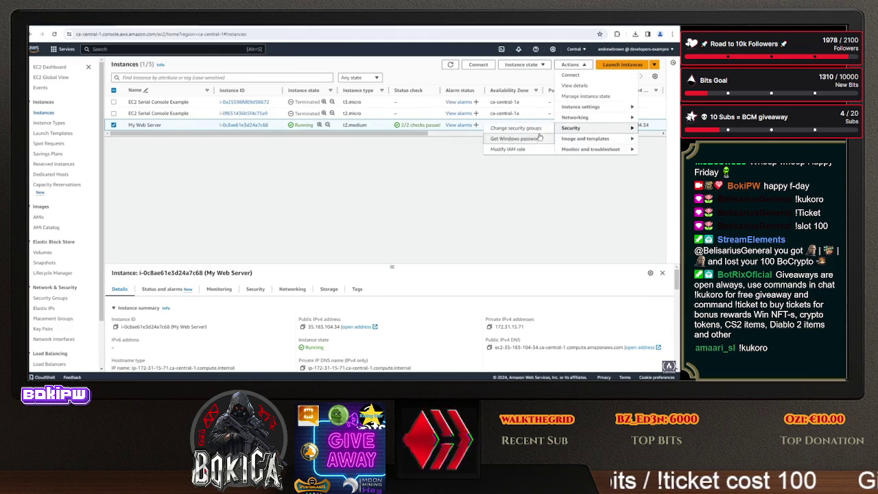
click(520, 128)
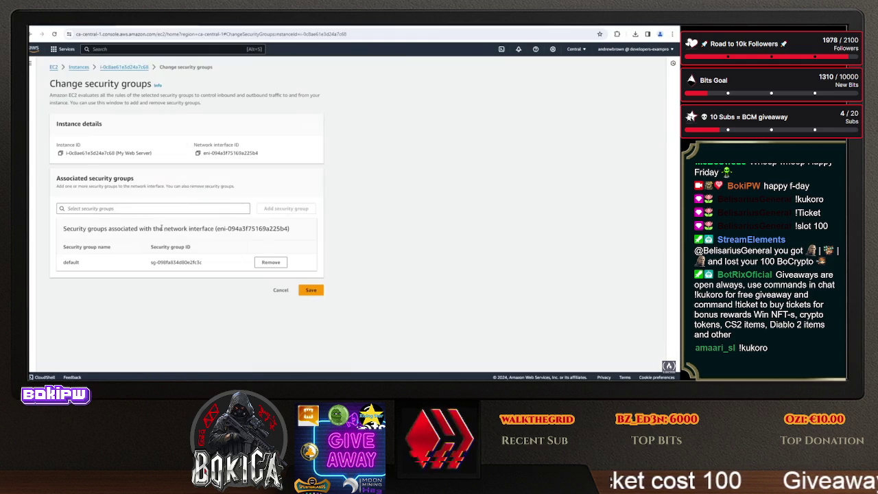
click(124, 208)
click(123, 253)
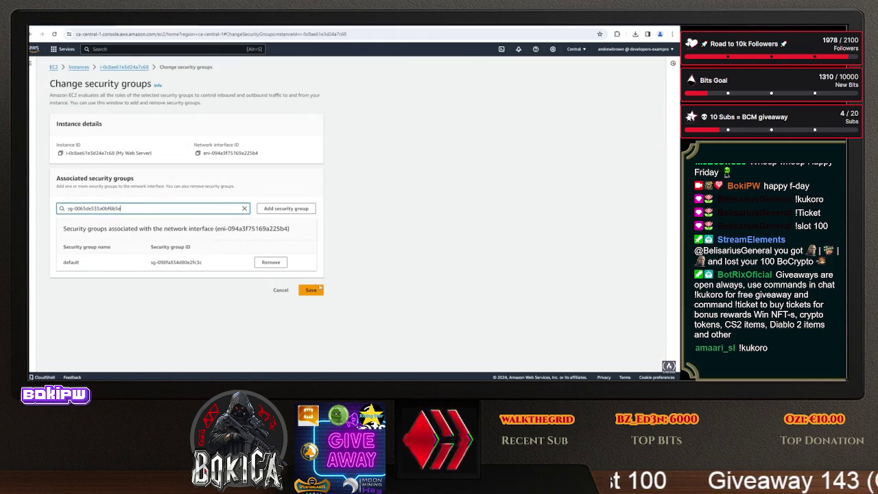
click(286, 208)
click(312, 307)
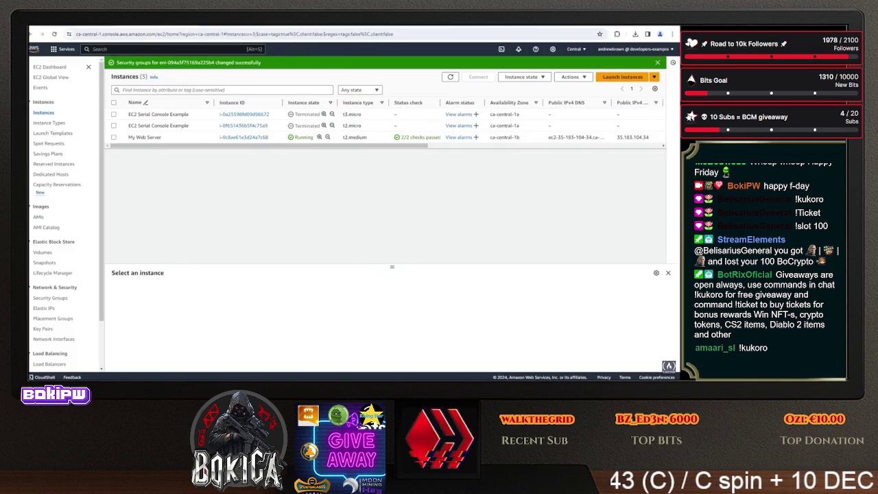
click(397, 238)
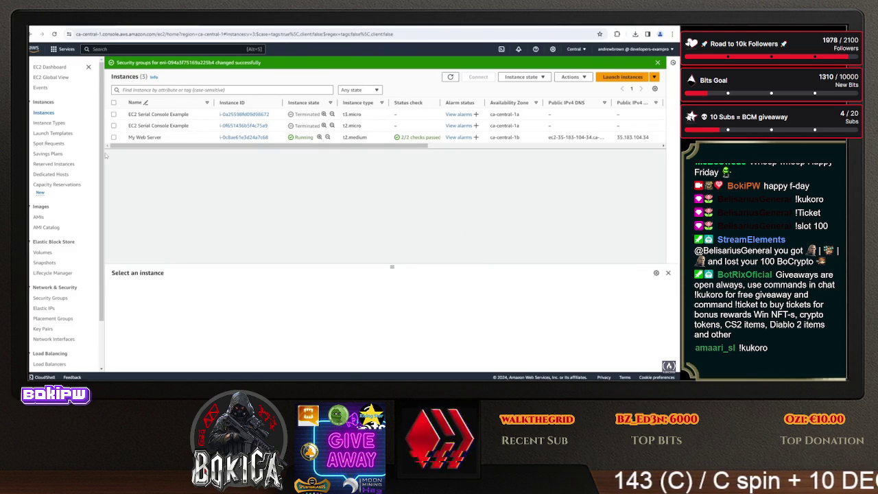
click(353, 137)
- Reboot the My Web Server instance
click(522, 76)
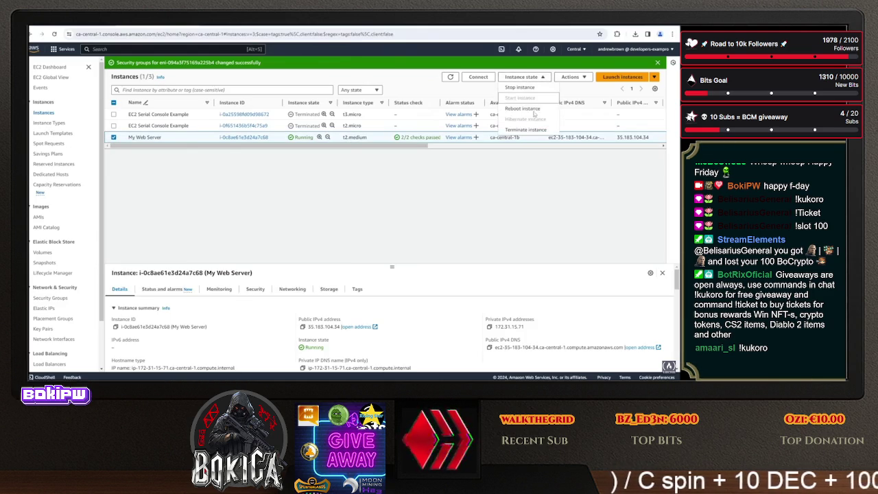
click(535, 115)
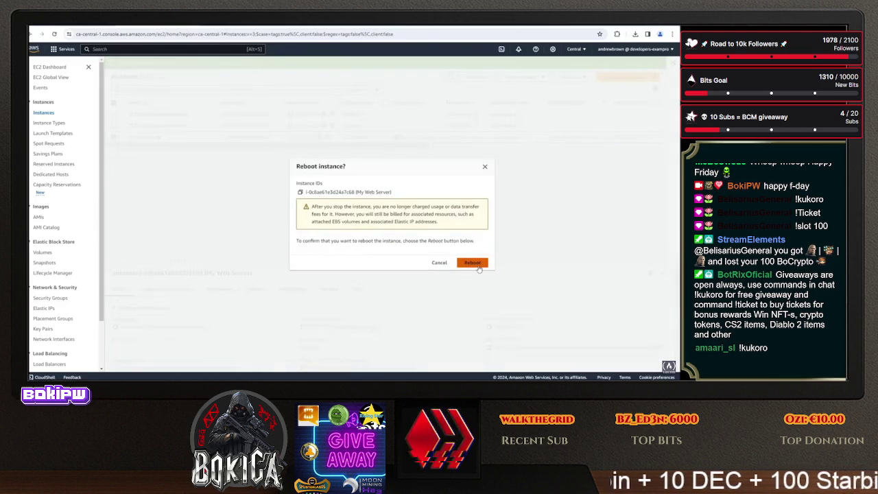
click(477, 264)
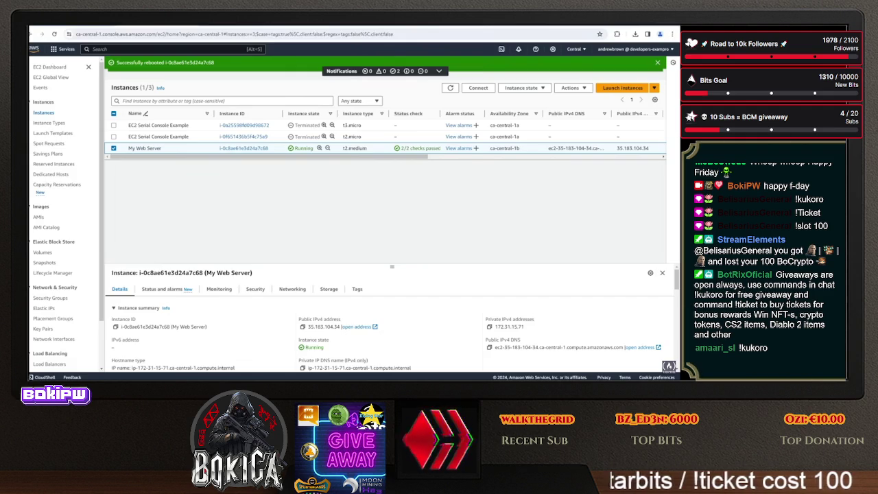
- Download the RDP file from the RDP client tab, attempt the connection, then return to Instances
click(478, 88)
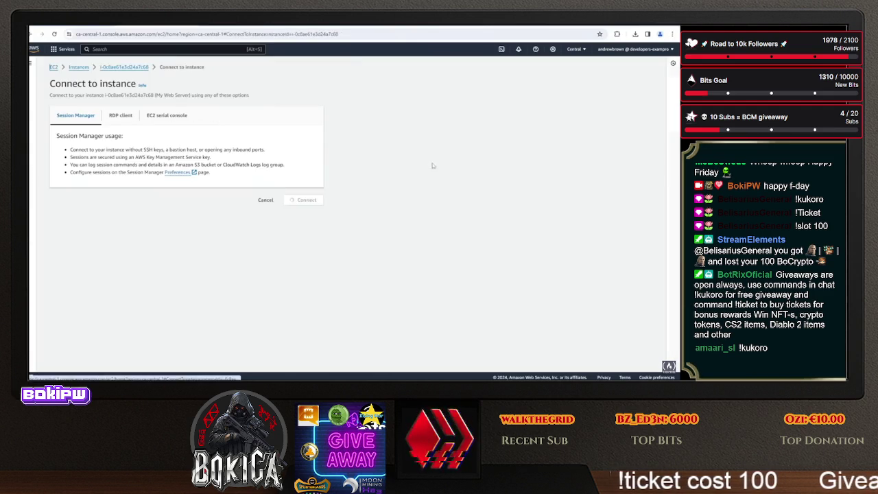
click(120, 115)
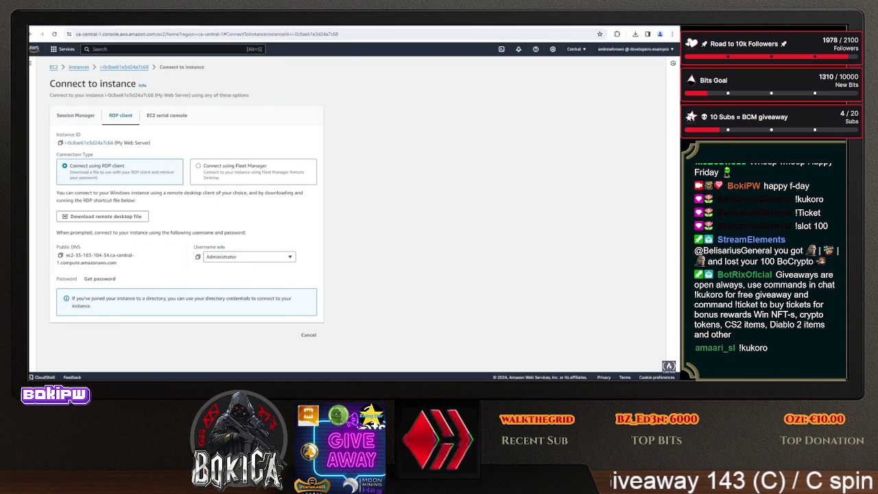
click(145, 217)
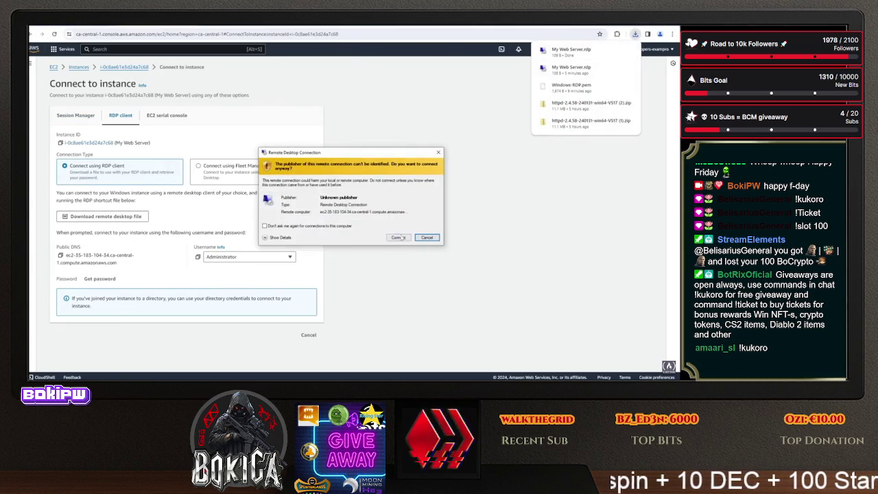
click(388, 241)
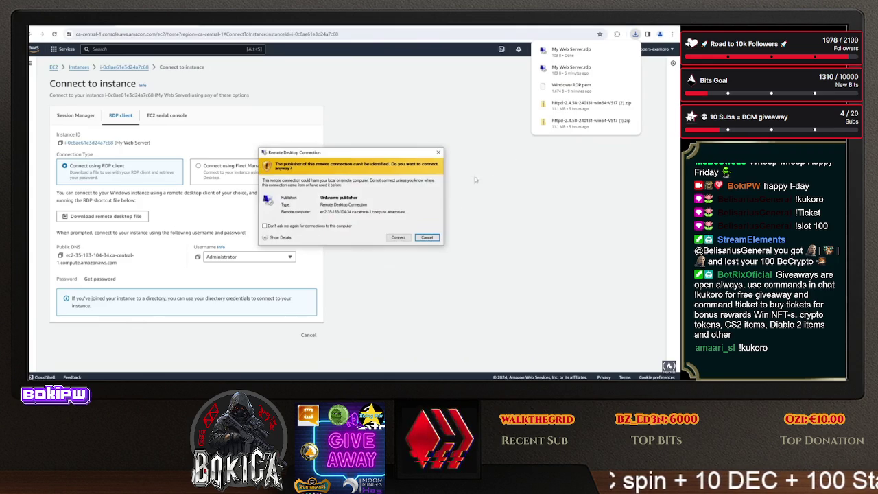
click(398, 237)
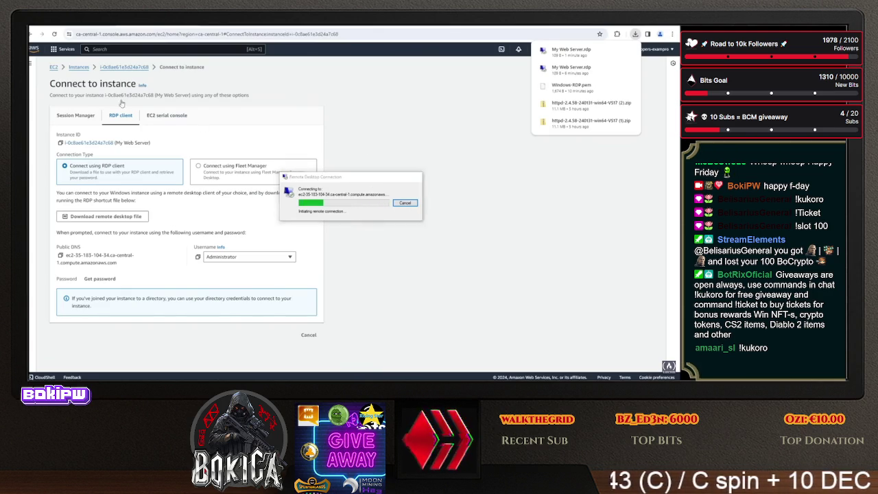
click(403, 216)
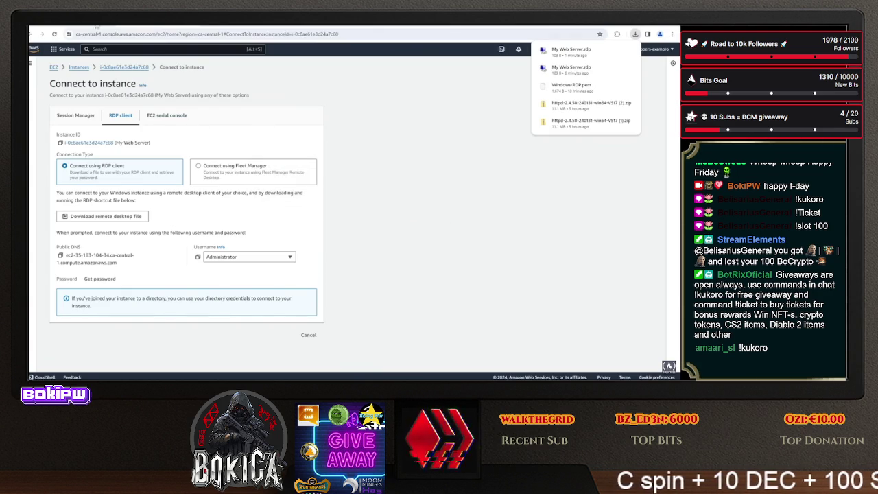
click(42, 34)
click(80, 67)
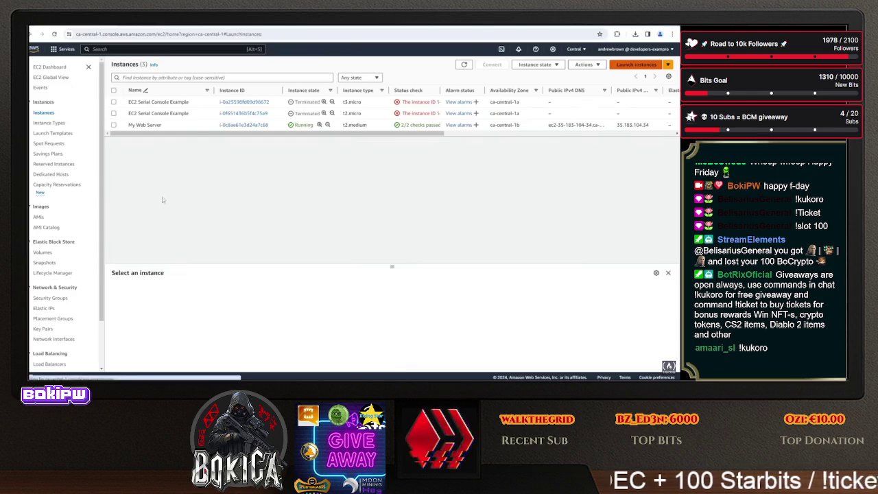
- Start launching a new instance and browse the Windows Server image options
click(626, 64)
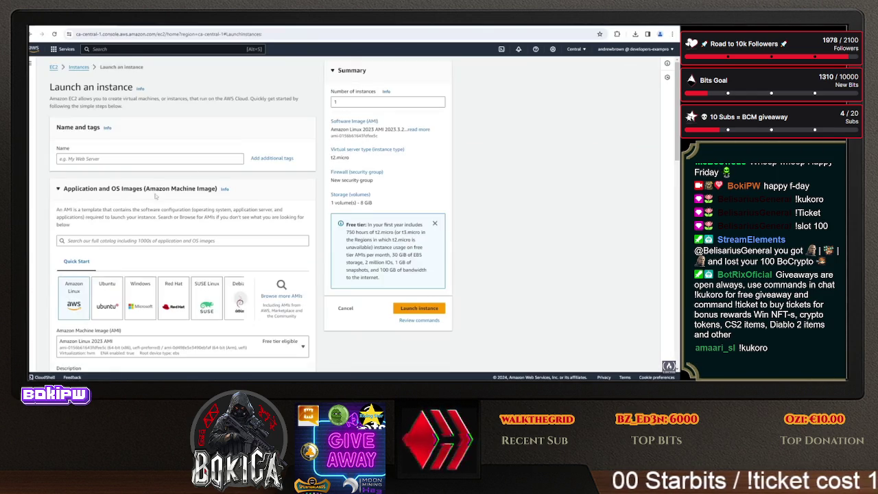
scroll(109, 157, down, 2)
scroll(123, 158, down, 2)
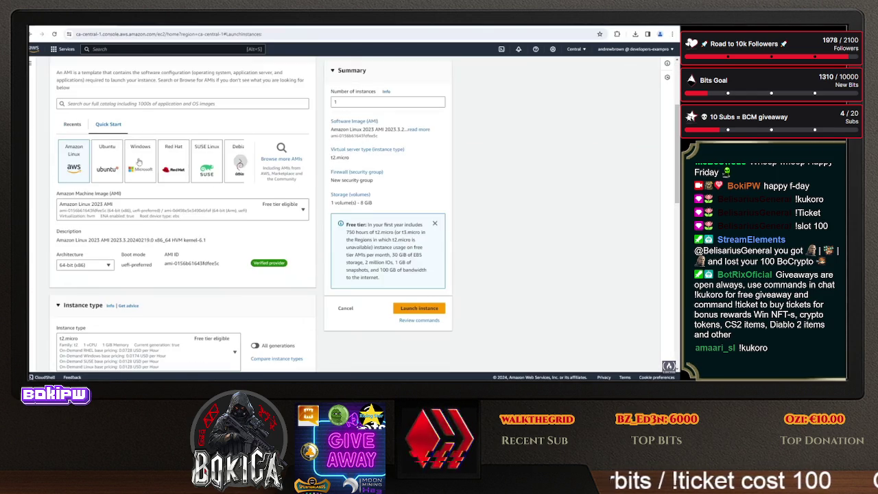
click(132, 159)
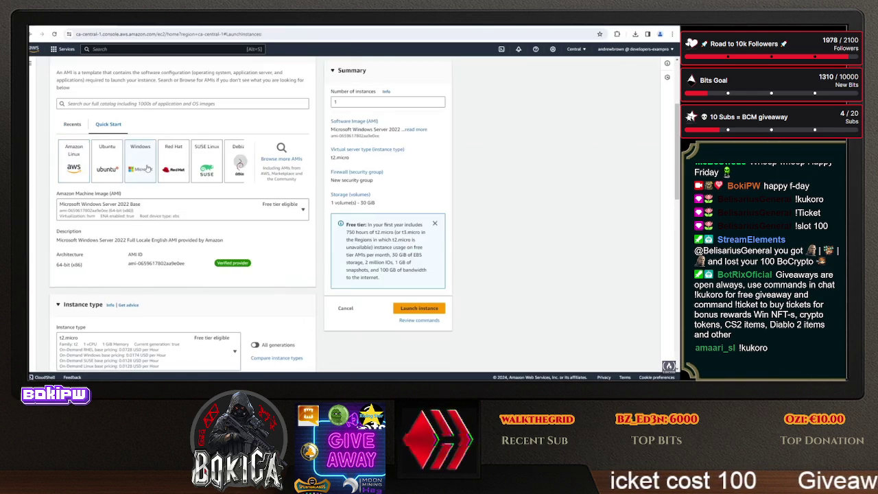
scroll(133, 160, down, 5)
scroll(132, 160, down, 5)
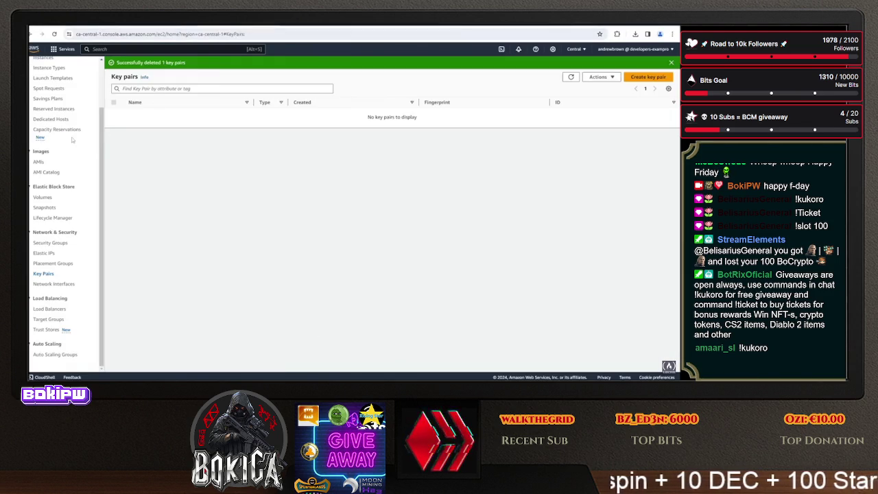
scroll(72, 140, up, 3)
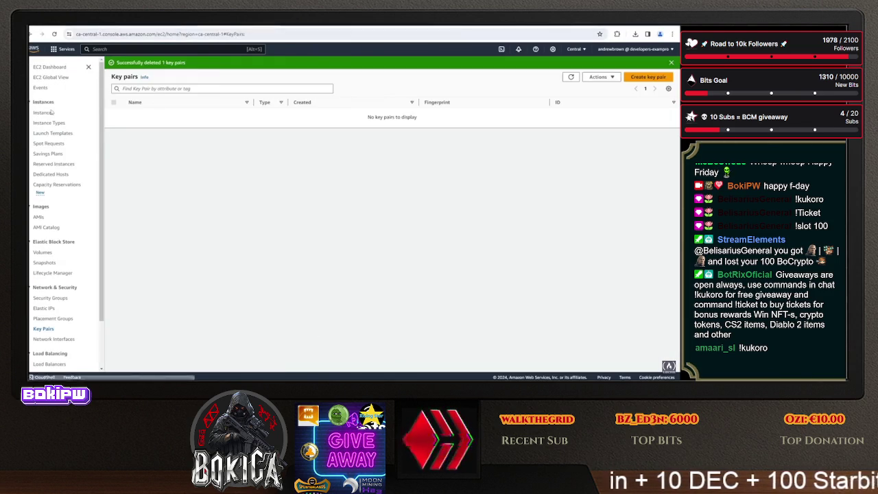
- Open windows-rdp-sg from My Web Server's Security tab on the Instances list
click(43, 113)
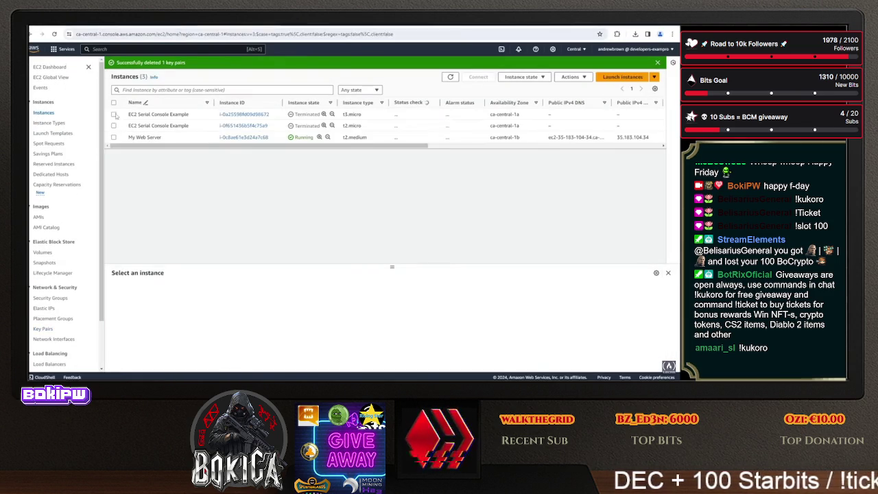
click(114, 137)
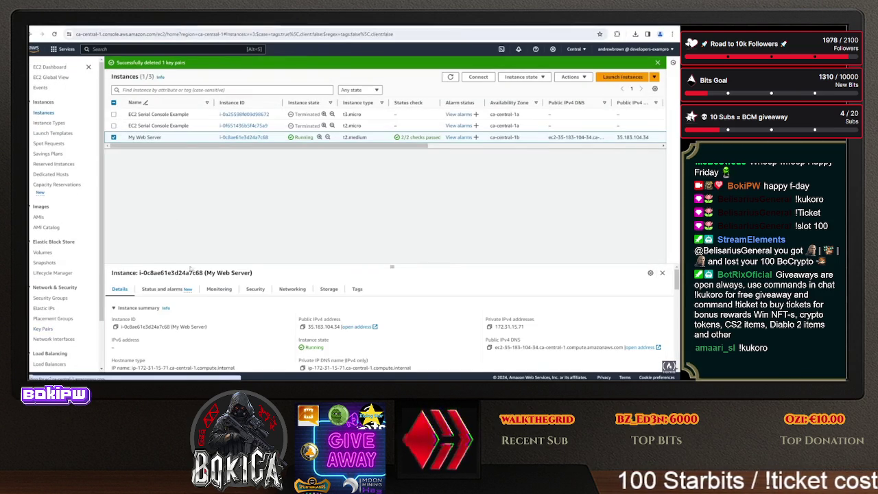
click(255, 289)
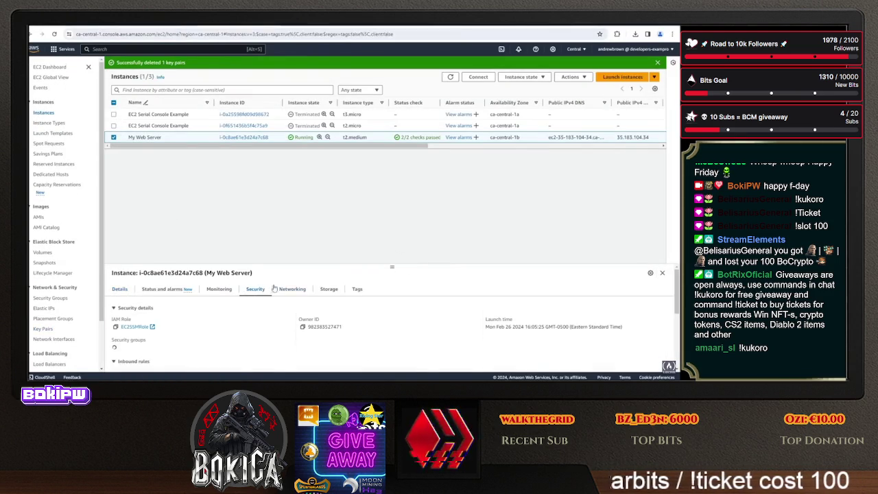
drag(392, 265, 390, 153)
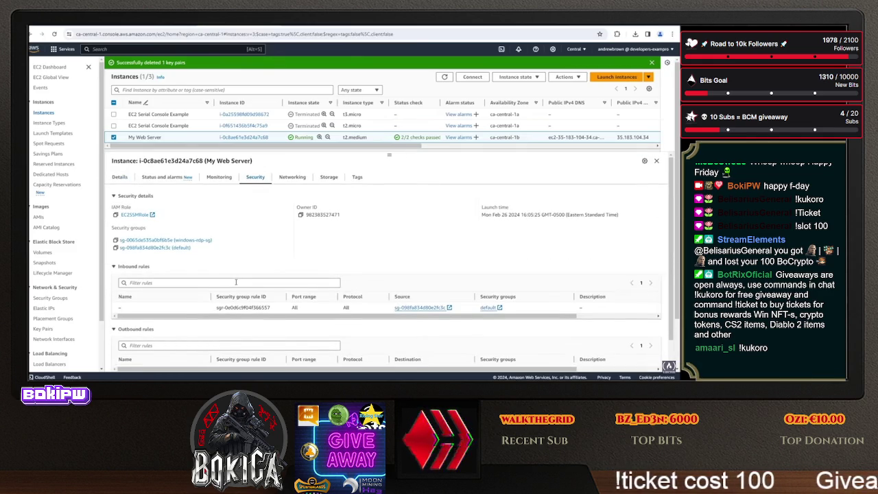
scroll(235, 282, down, 2)
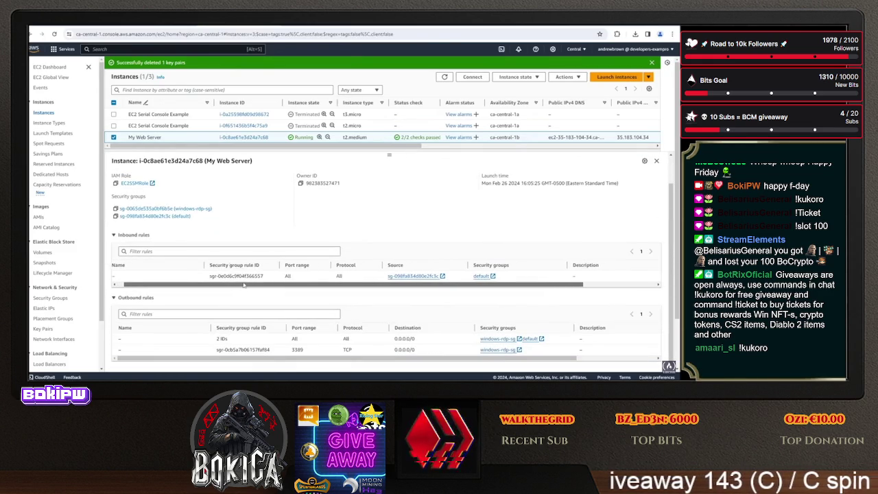
click(190, 210)
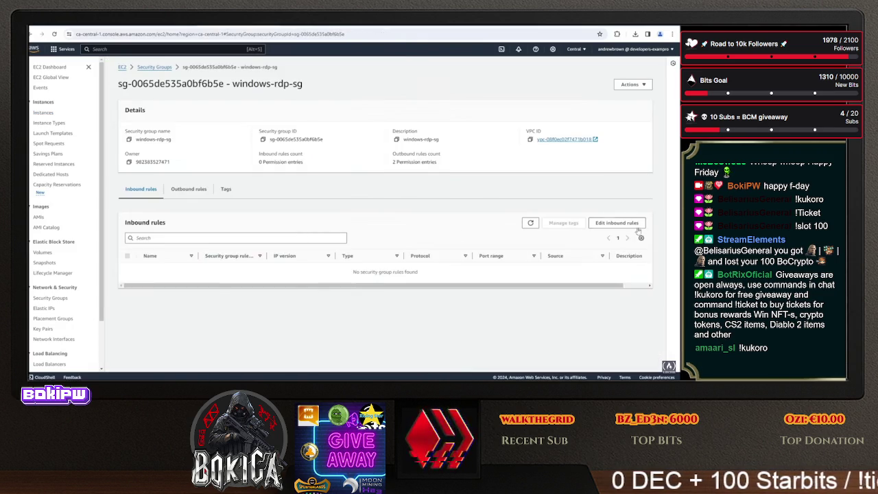
- Add an inbound RDP rule with source 0.0.0.0/0 to windows-rdp-sg and save
click(616, 223)
click(71, 166)
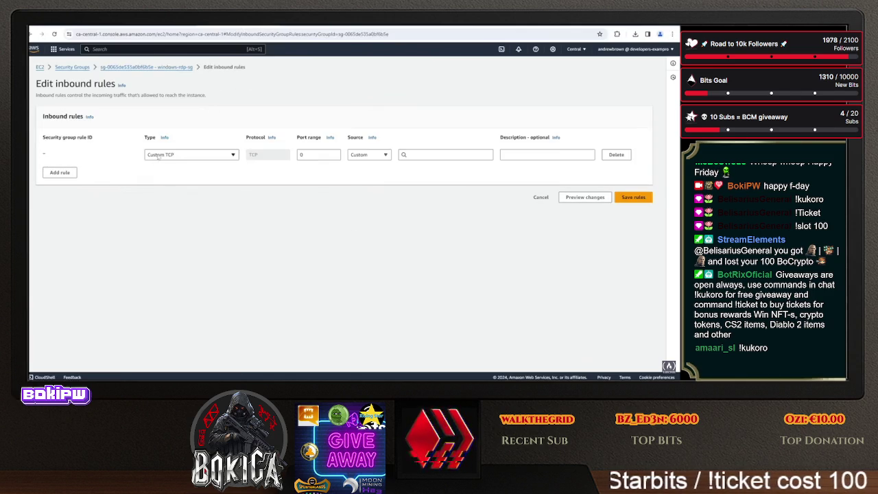
click(191, 154)
scroll(178, 240, down, 2)
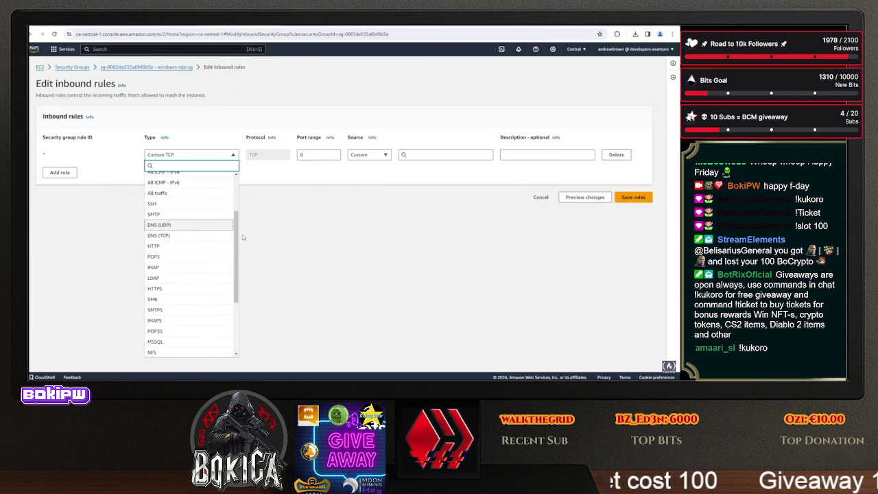
drag(236, 234, 234, 281)
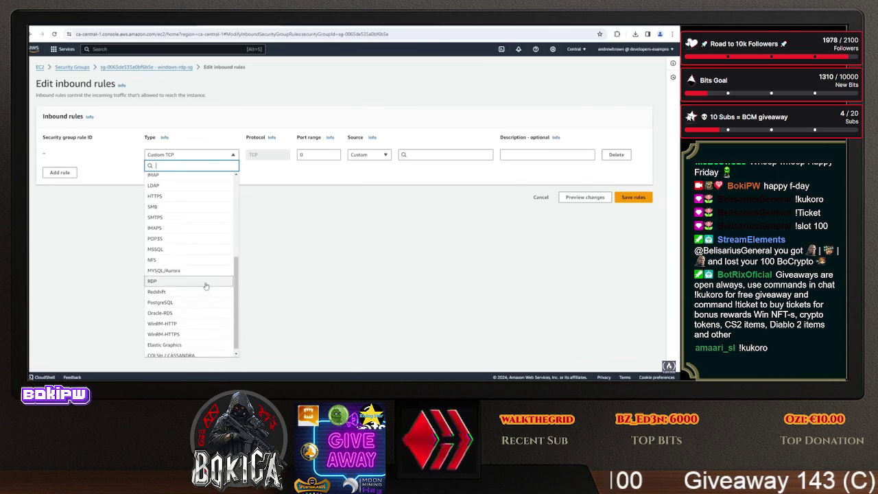
click(165, 280)
click(446, 154)
click(415, 180)
click(632, 235)
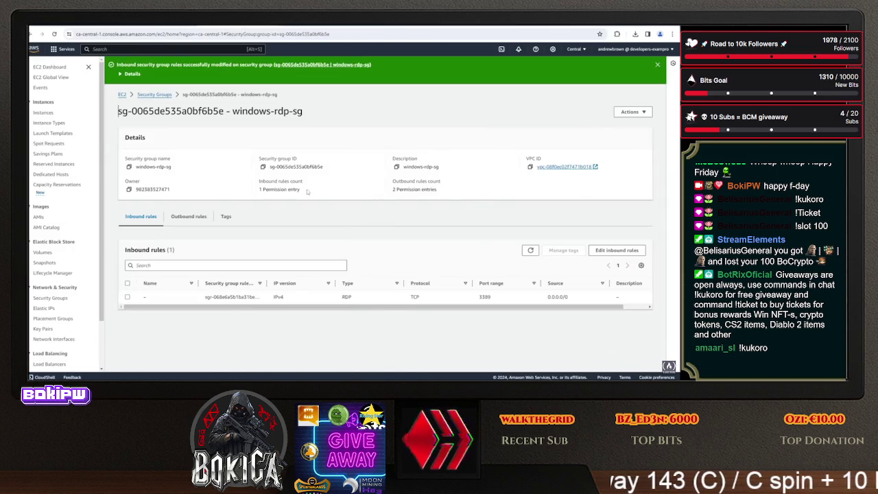
- Delete the outbound RDP rule from windows-rdp-sg and save
click(189, 216)
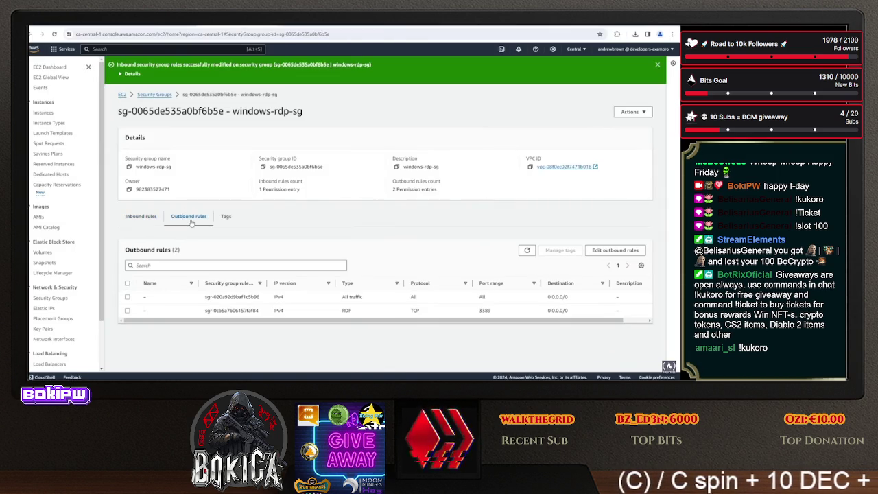
click(127, 310)
click(615, 250)
click(615, 187)
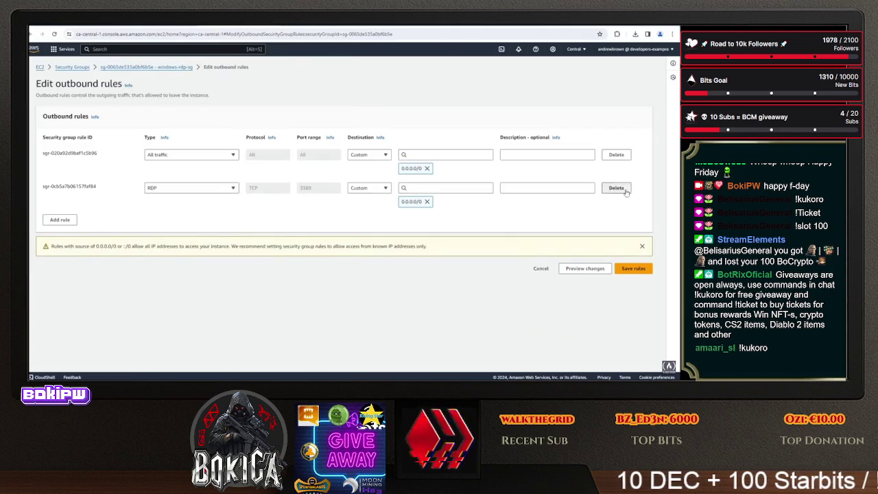
click(632, 236)
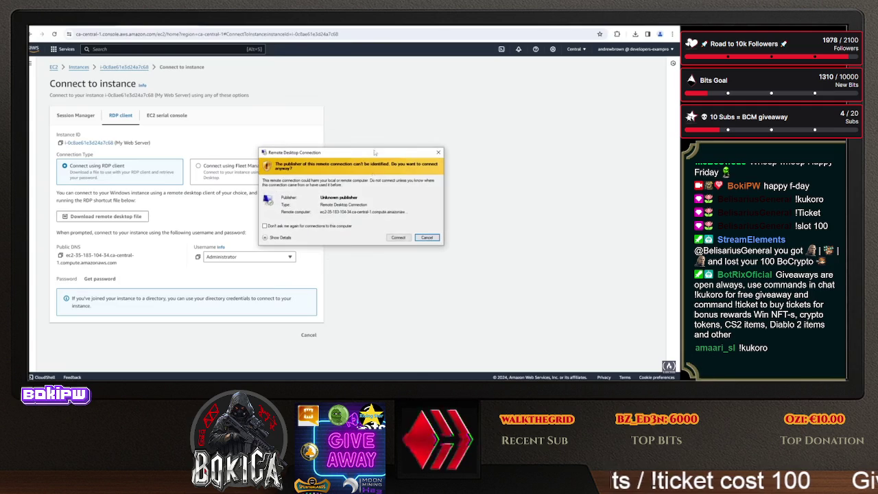
- Proceed past the publisher warning, move the Administrator credentials prompt aside, and choose Get password
click(399, 237)
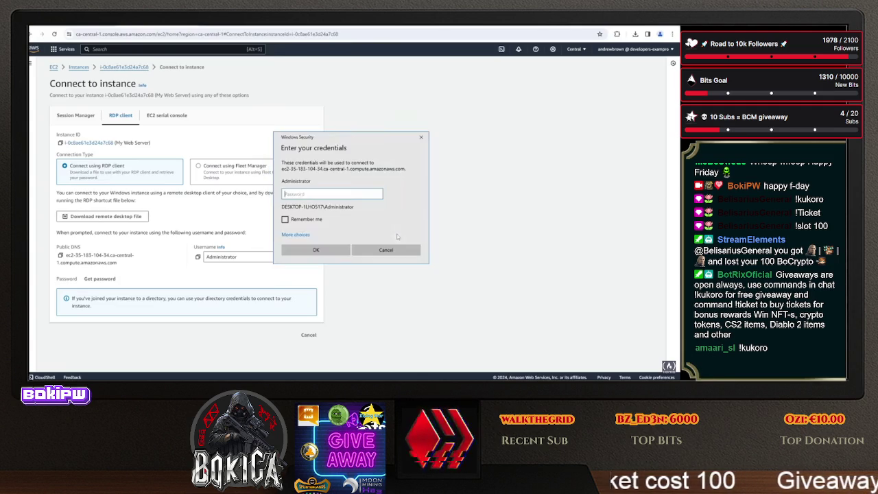
drag(346, 139, 531, 137)
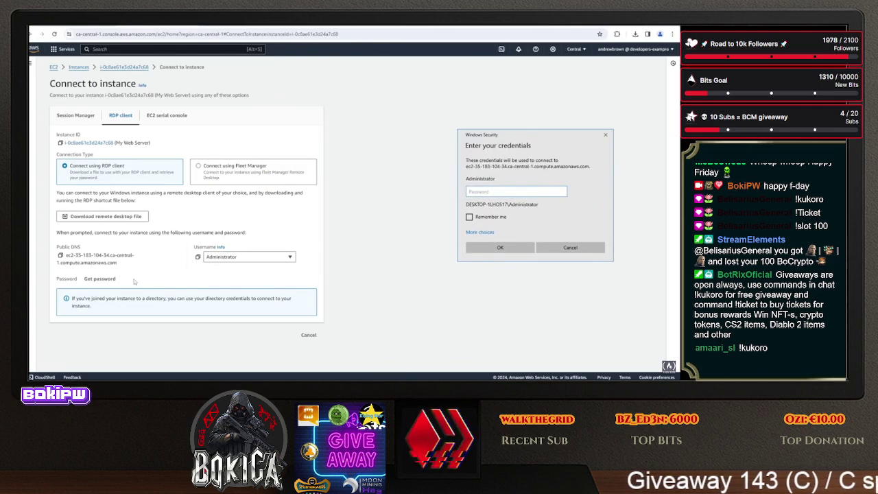
mouse_move(531, 138)
mouse_down()
mouse_move(450, 27)
mouse_move(502, 121)
mouse_move(450, 0)
mouse_up()
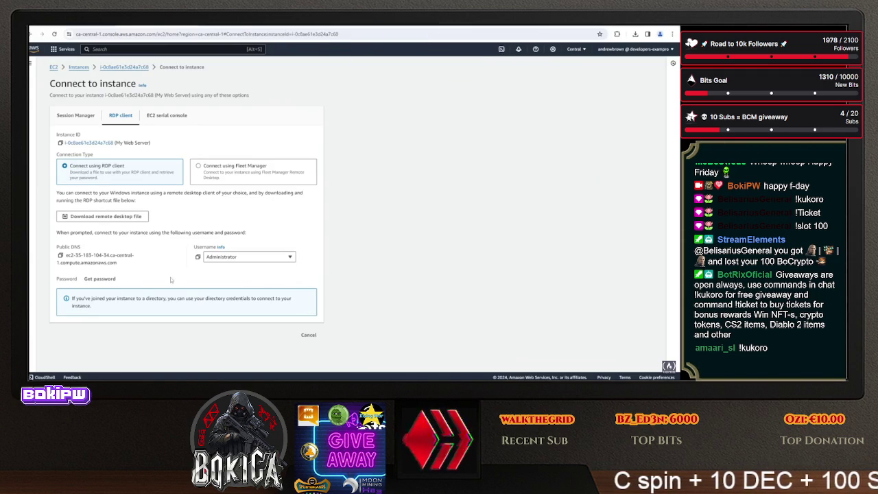
click(100, 279)
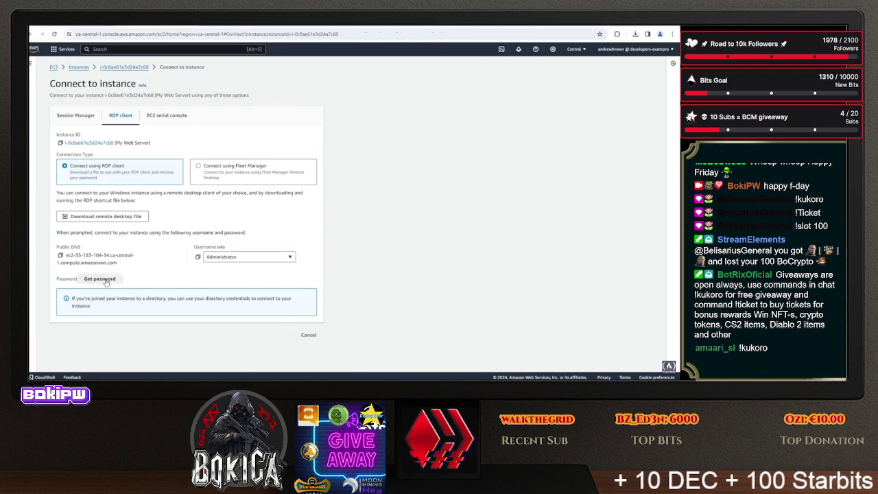
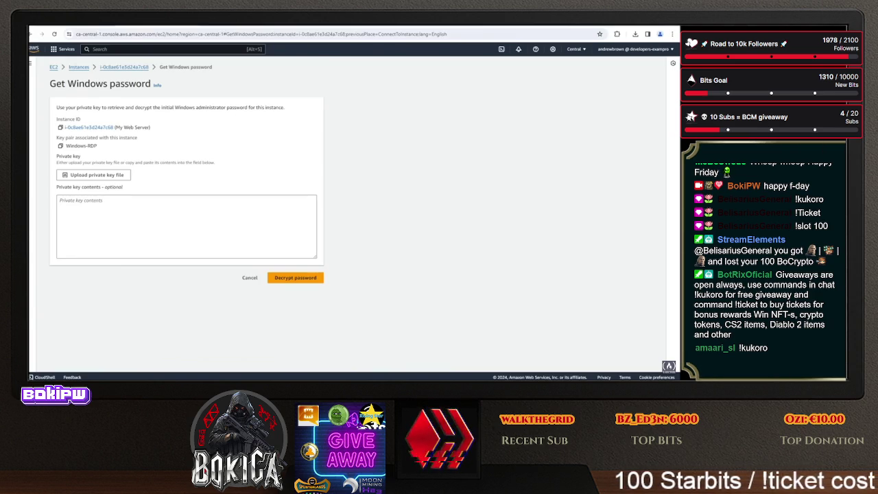
- Copy the whole Windows-RDP.pem private key from VS Code
key(alt+Tab)
key(shift+g)
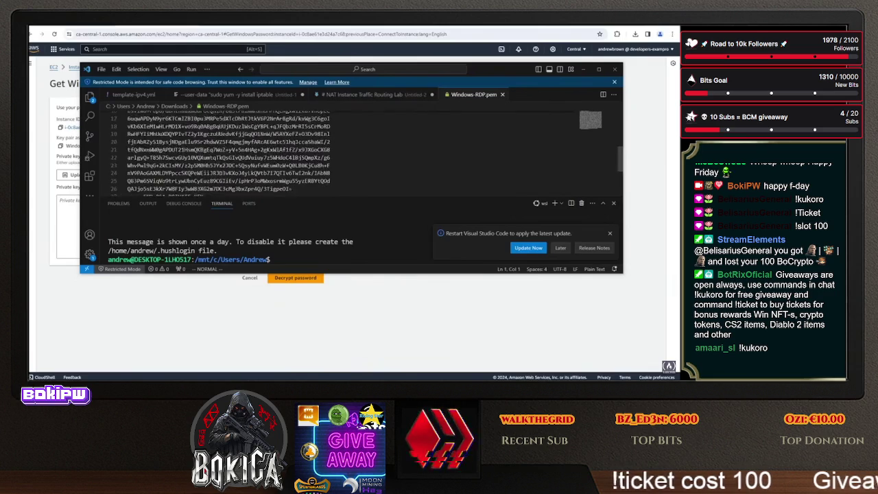
key(v)
key(g)
key(g)
right_click(206, 158)
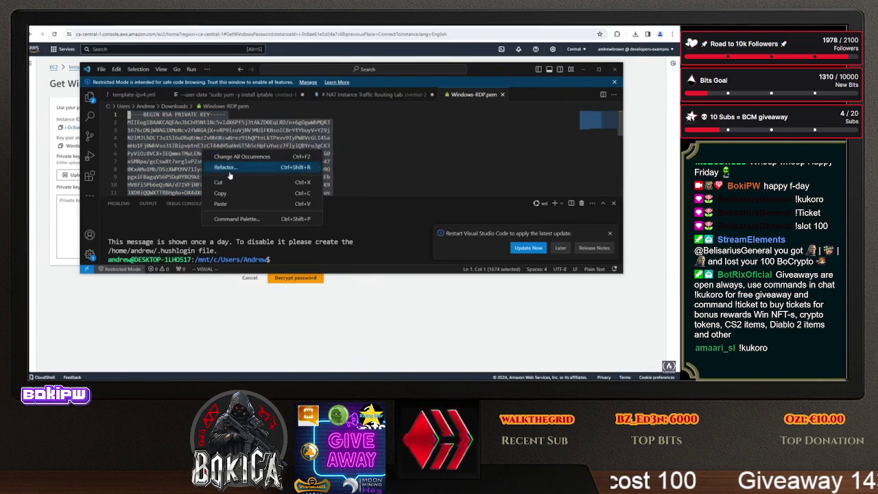
click(226, 193)
- Paste the key into Private key contents, decrypt the administrator password and copy it
key(alt+Tab)
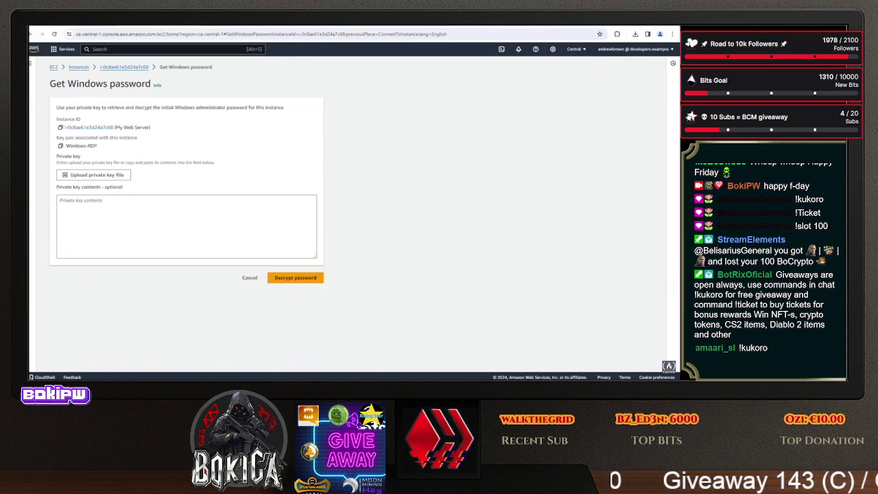
right_click(245, 220)
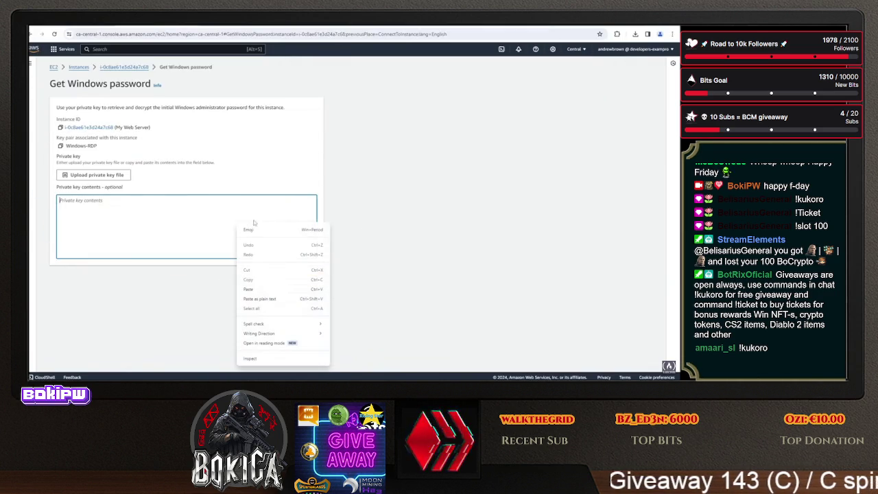
click(258, 288)
click(295, 278)
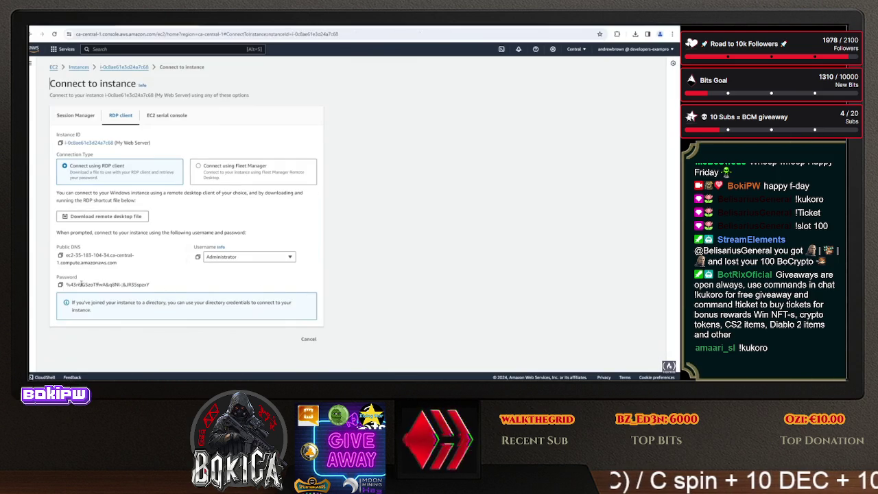
click(61, 285)
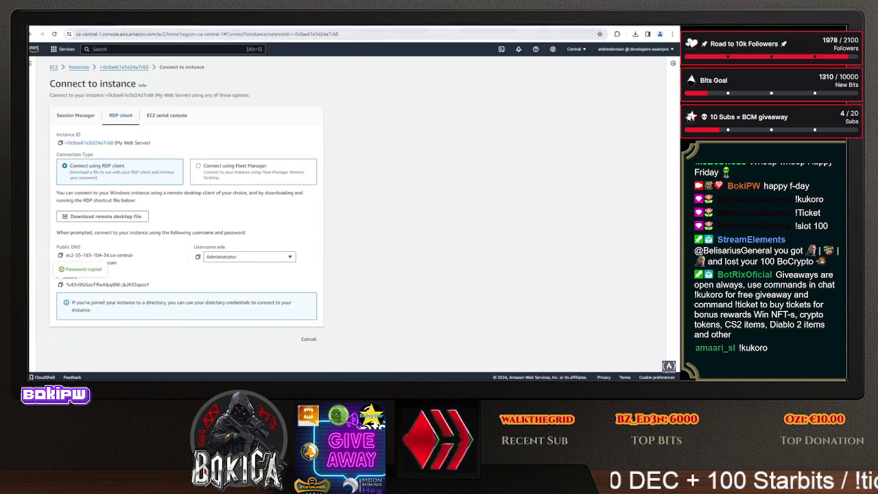
- Sign in over Remote Desktop with the copied password, accept the certificate, then disconnect
right_click(360, 186)
click(376, 190)
key(Return)
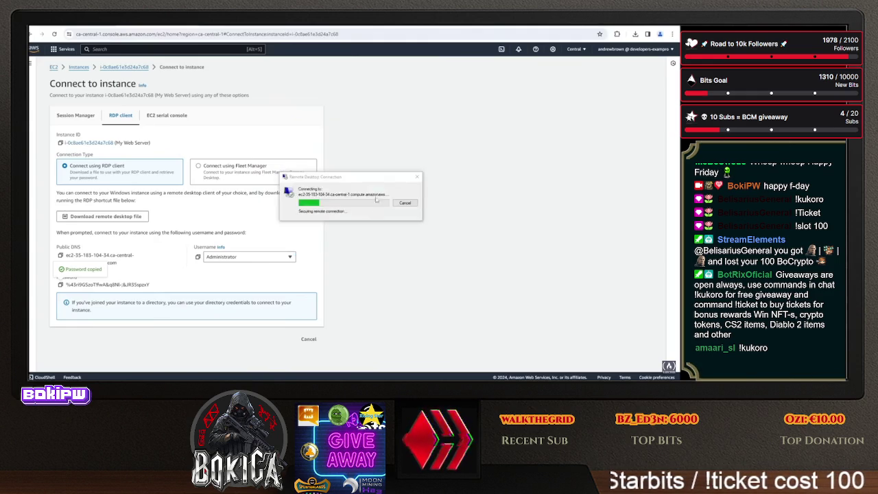
click(372, 255)
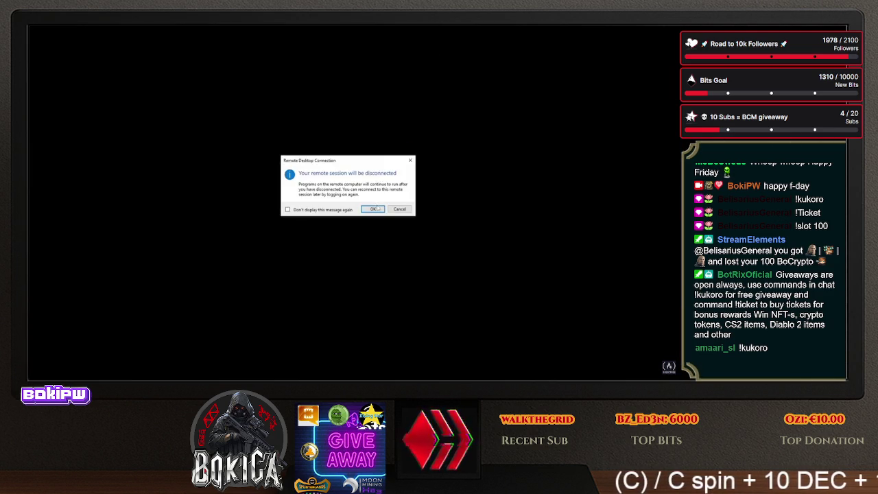
click(379, 211)
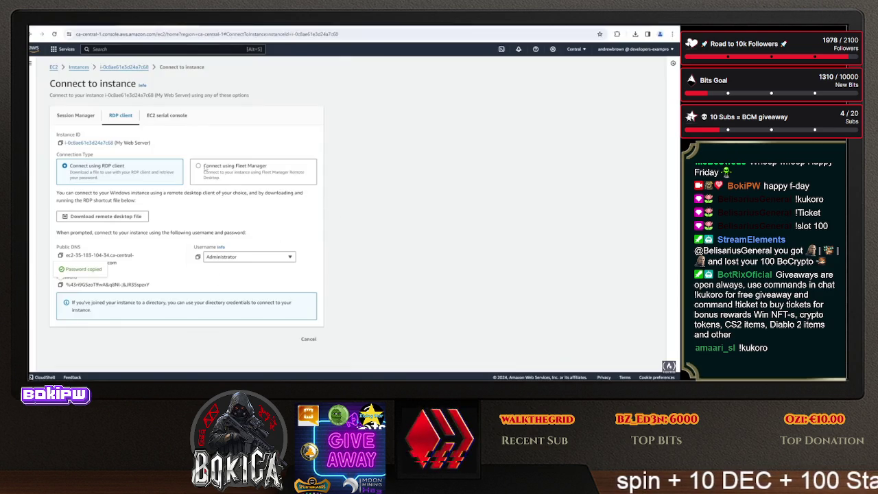
- Start a Fleet Manager Remote Desktop session to My Web Server using pasted key pair content
click(236, 170)
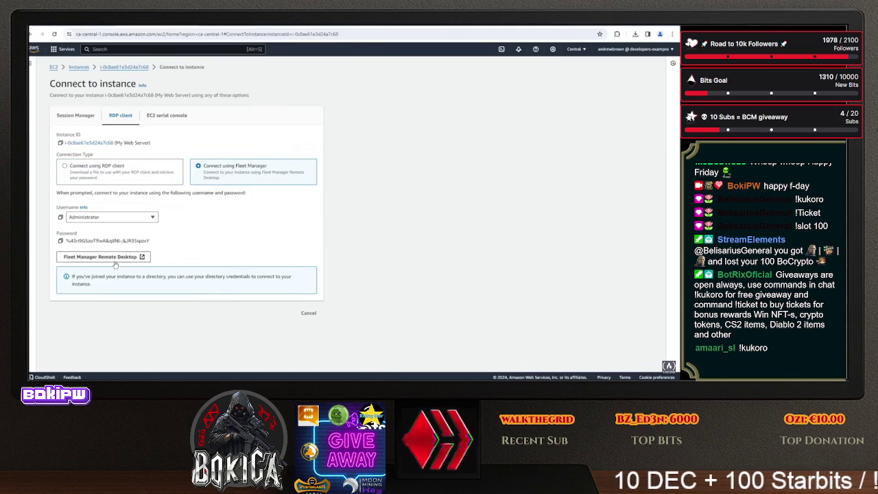
click(103, 257)
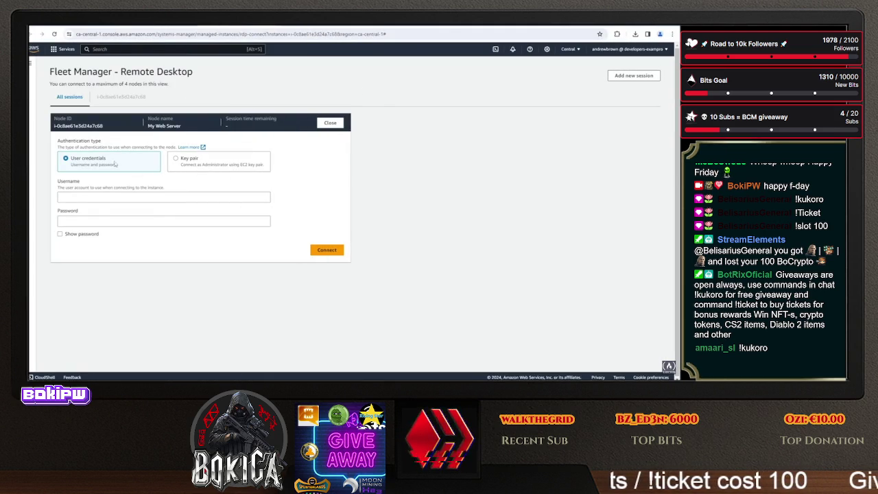
click(233, 169)
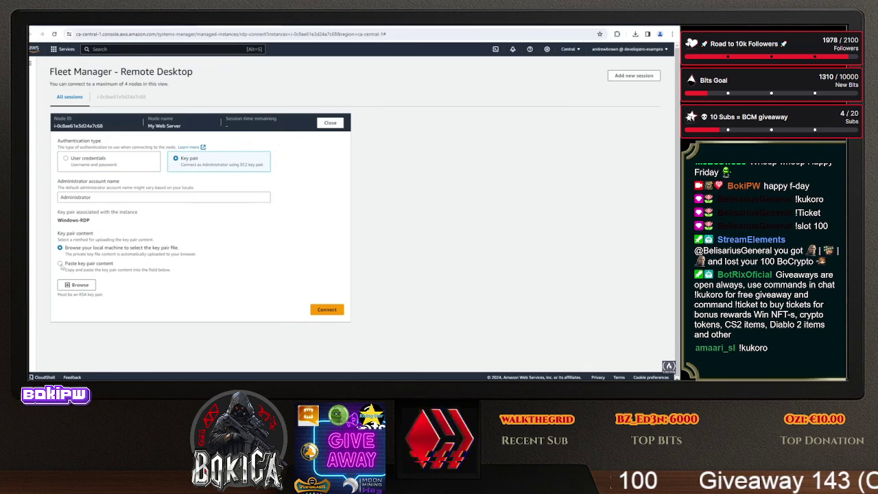
click(89, 263)
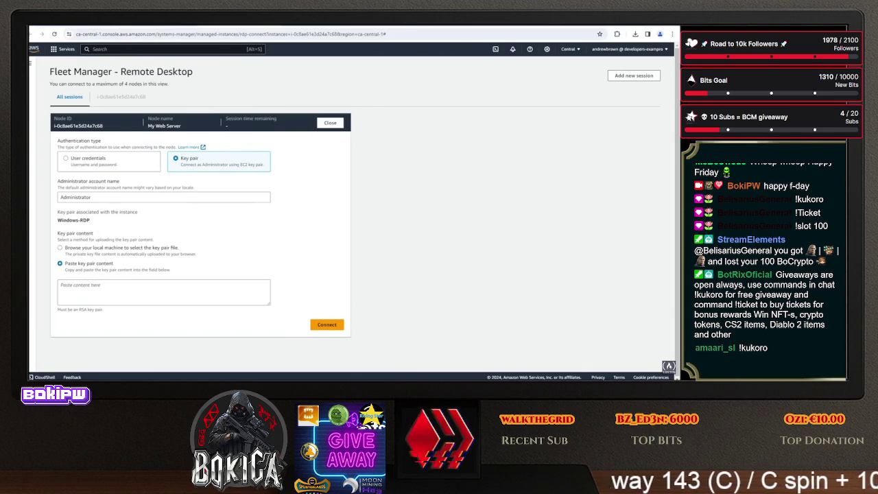
right_click(167, 292)
click(195, 215)
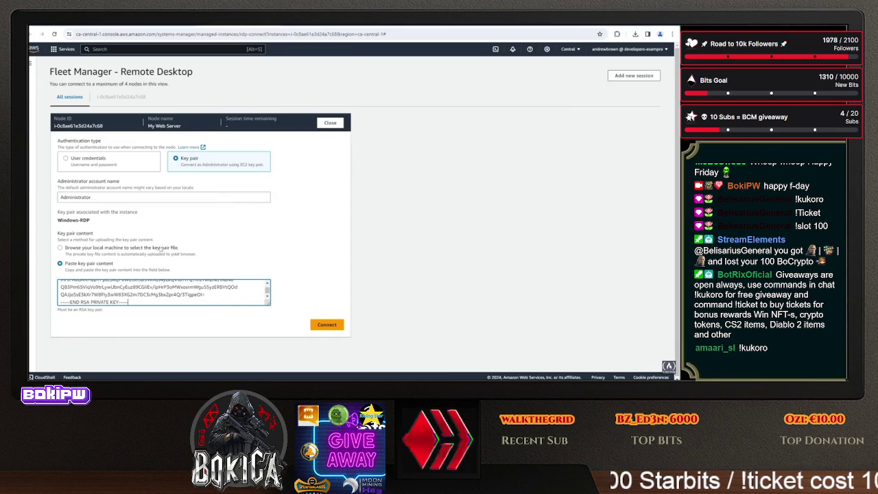
click(327, 324)
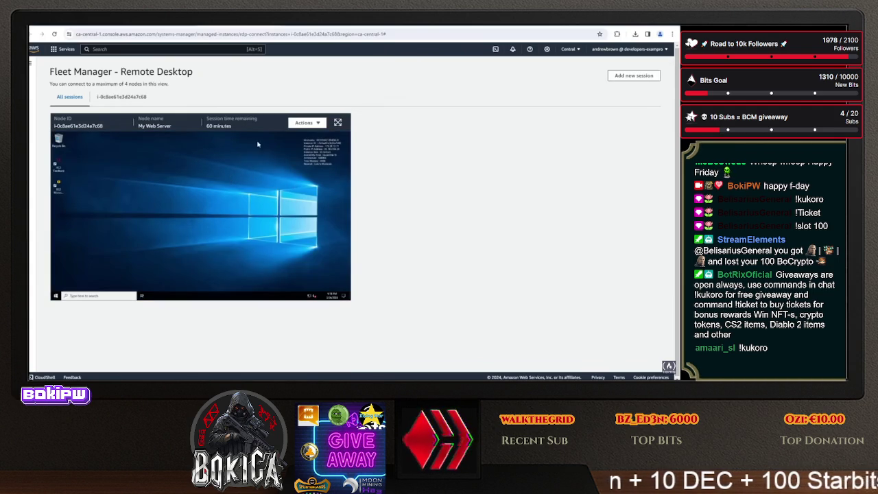
- Return from the Fleet Manager session to the EC2 Instances list
click(87, 100)
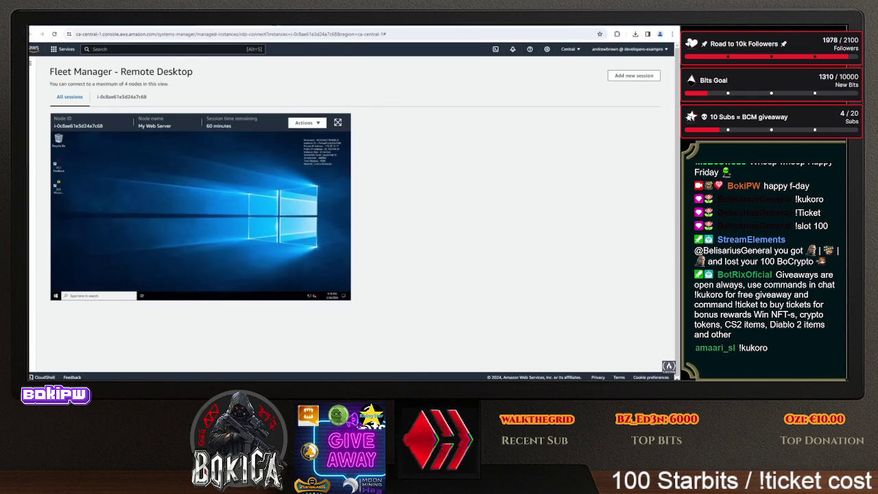
click(136, 26)
click(79, 67)
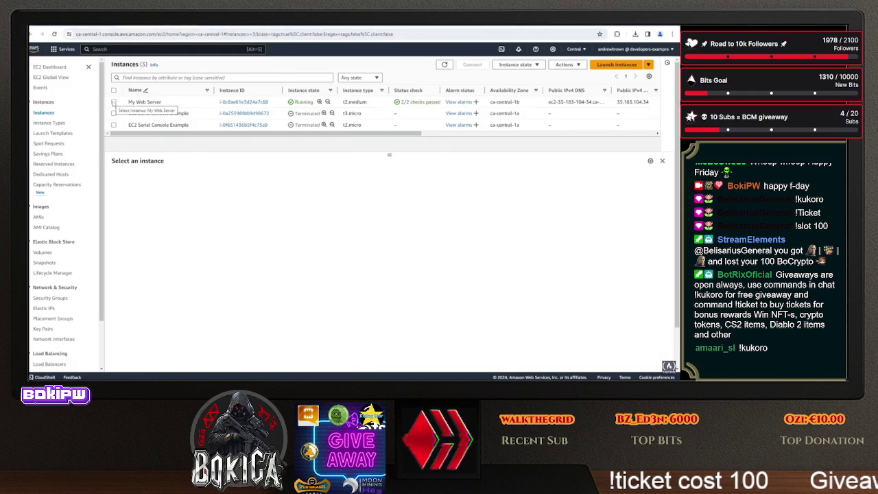
- Change My Web Server's security groups to only the default group sg-098fa834d80e2fc3c
click(114, 102)
click(515, 64)
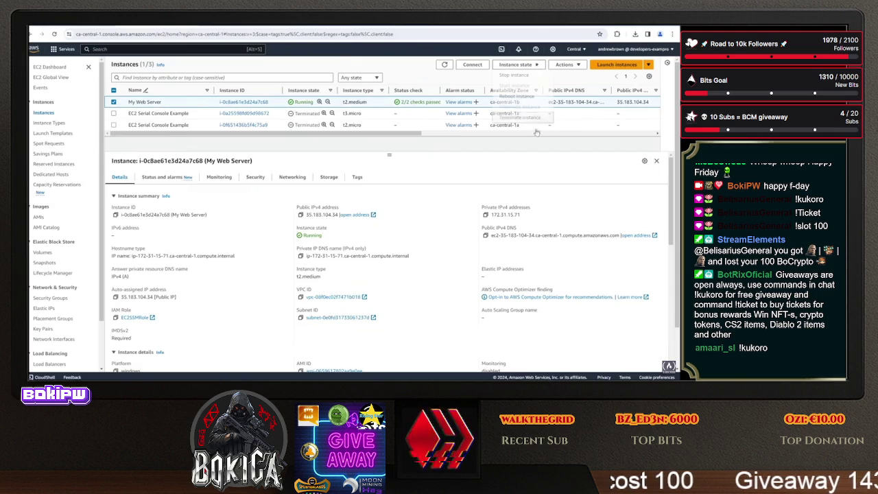
click(566, 65)
mouse_move(590, 128)
click(511, 129)
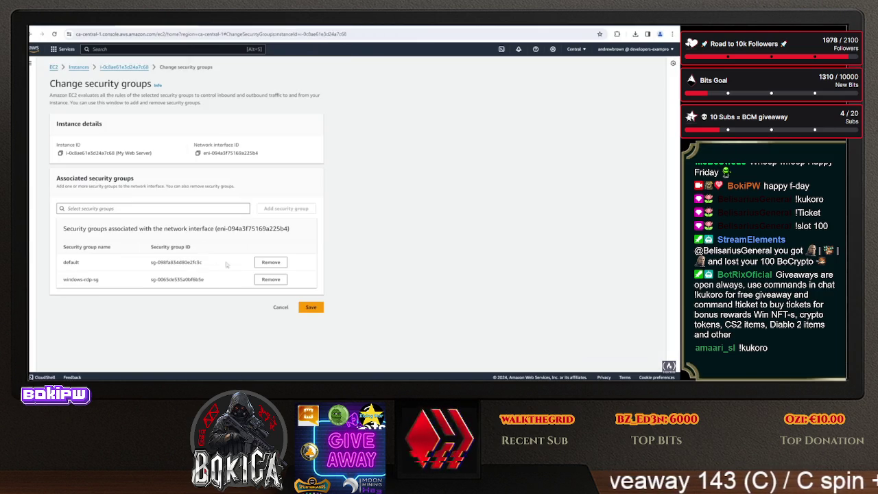
click(270, 279)
click(270, 262)
click(319, 293)
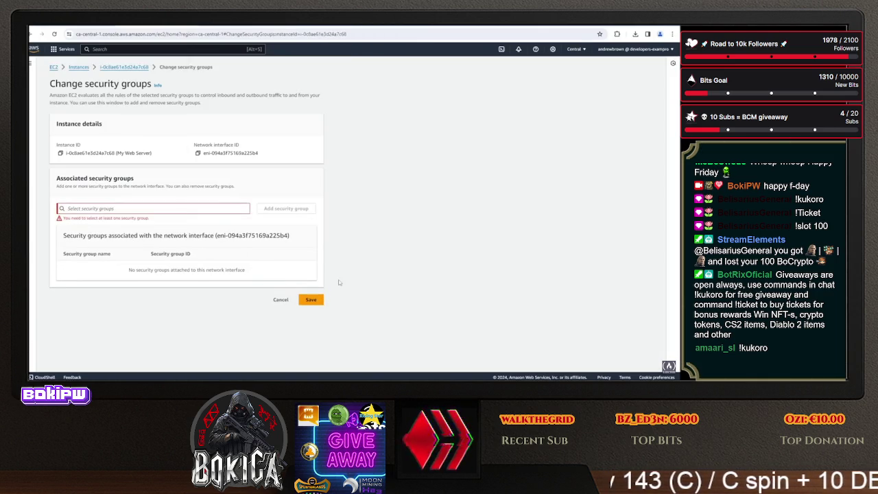
click(212, 206)
click(96, 223)
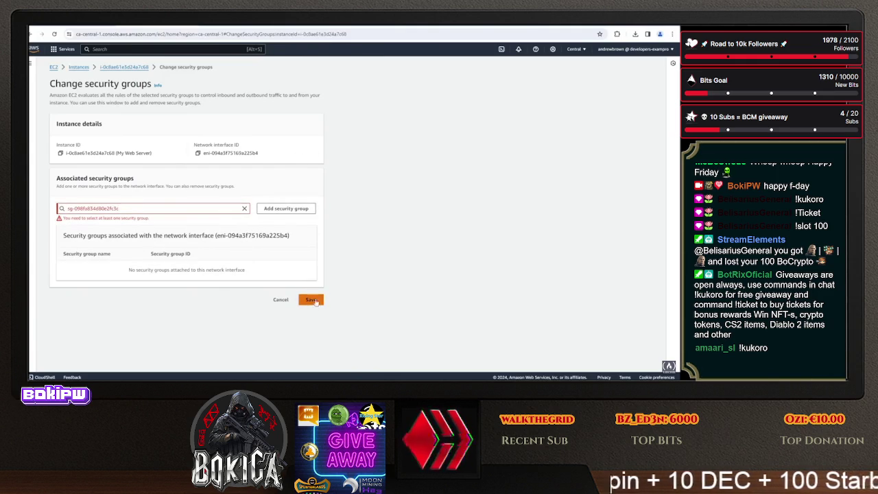
click(218, 210)
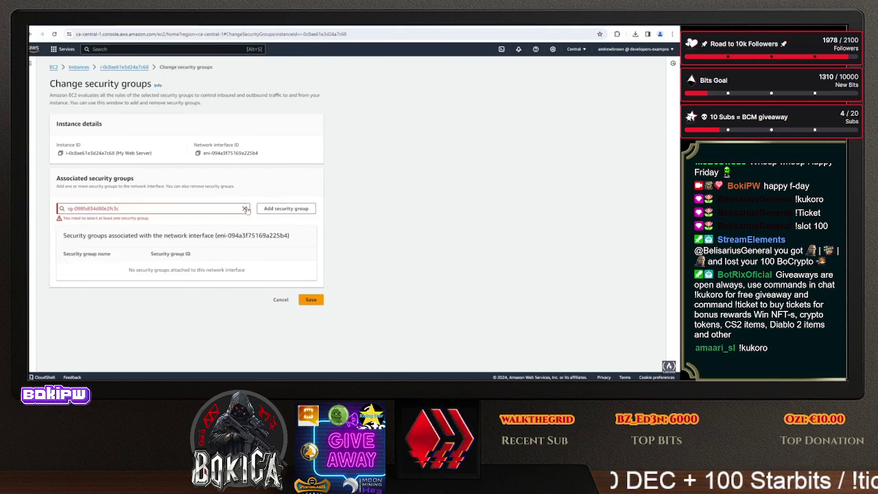
click(286, 208)
click(311, 290)
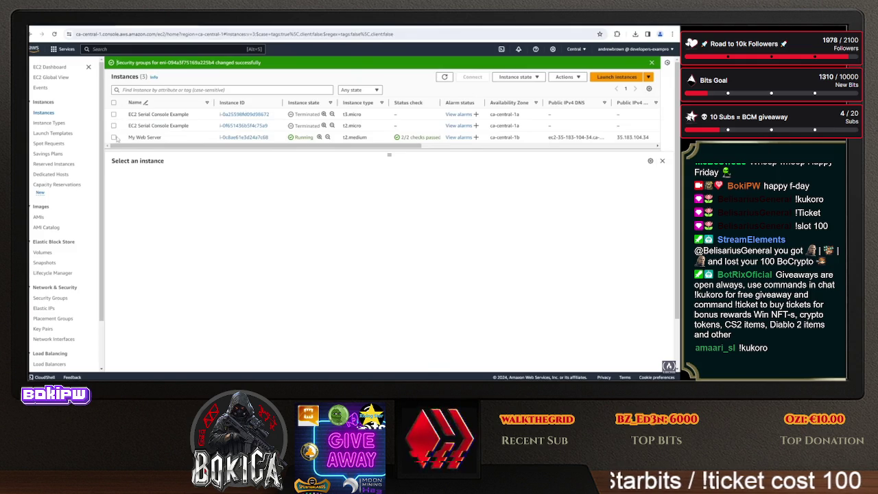
- Terminate the My Web Server instance
click(113, 137)
click(518, 77)
click(515, 135)
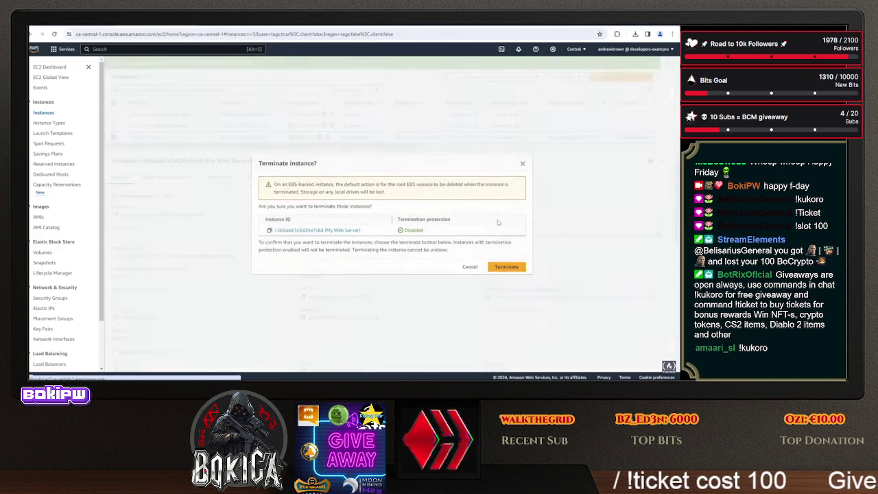
click(435, 264)
- Delete the windows-rdp-sg and apache-sg security groups, confirming the deletion
scroll(61, 282, down, 2)
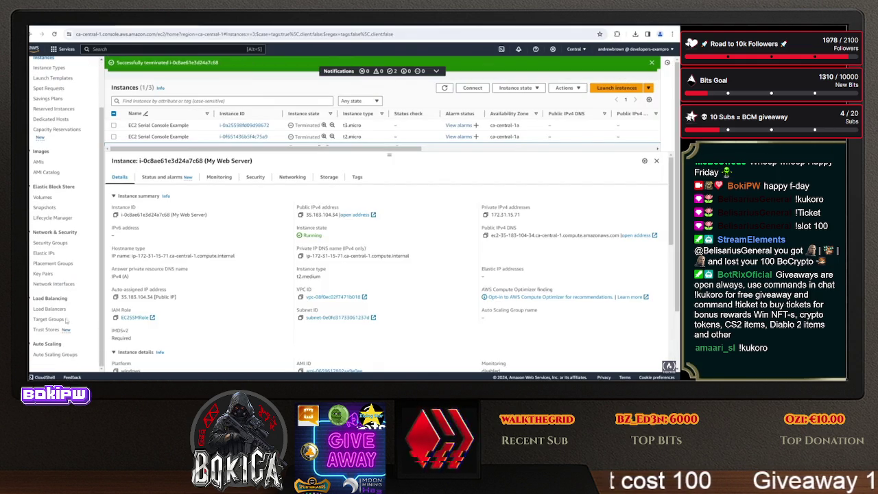
click(59, 243)
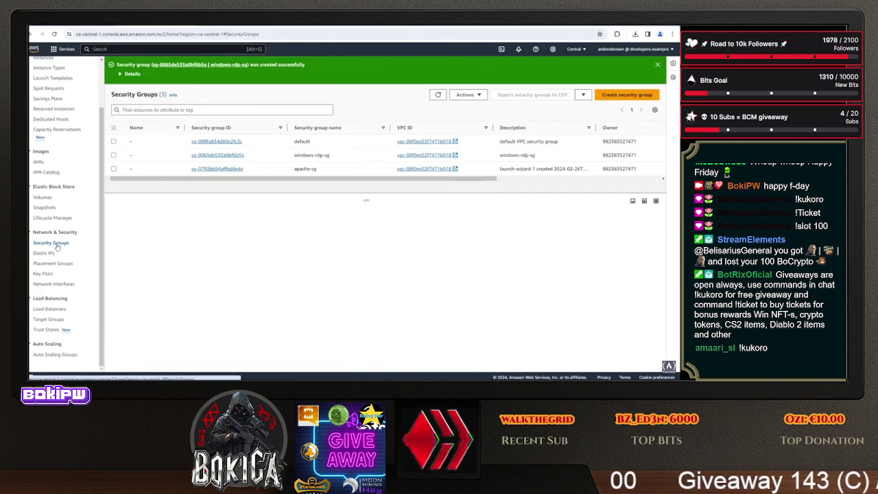
click(114, 155)
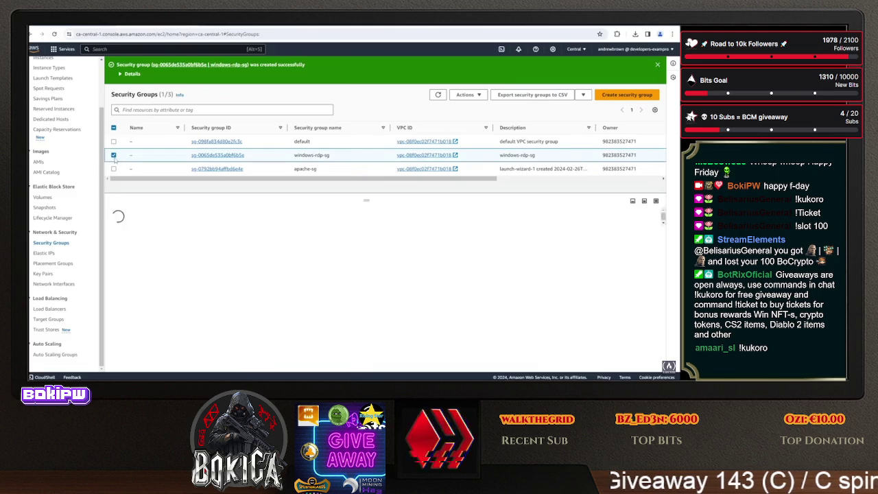
click(468, 95)
click(491, 170)
click(386, 234)
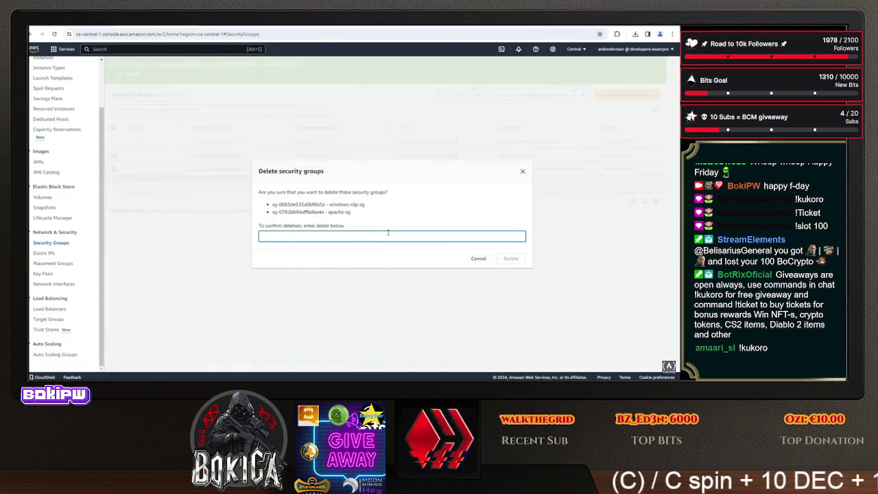
text(ete)
key(Return)
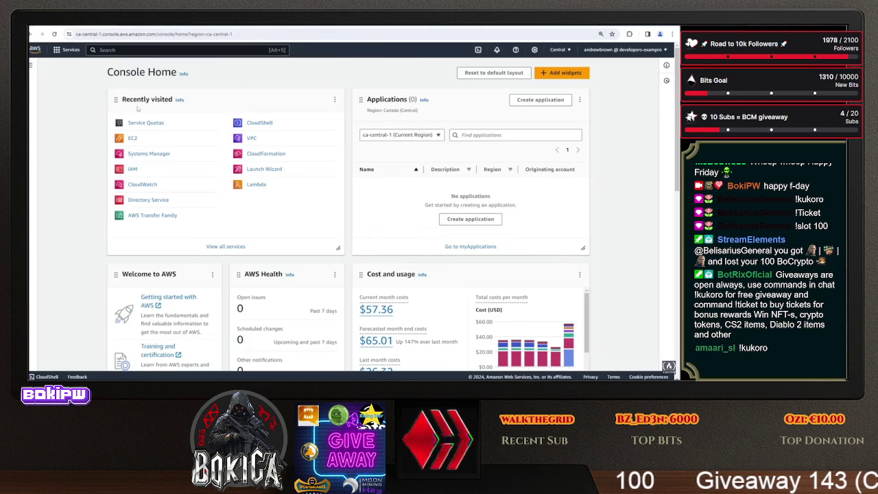
- Start a new instance launch and name it EC2 Serial Console Example
click(129, 139)
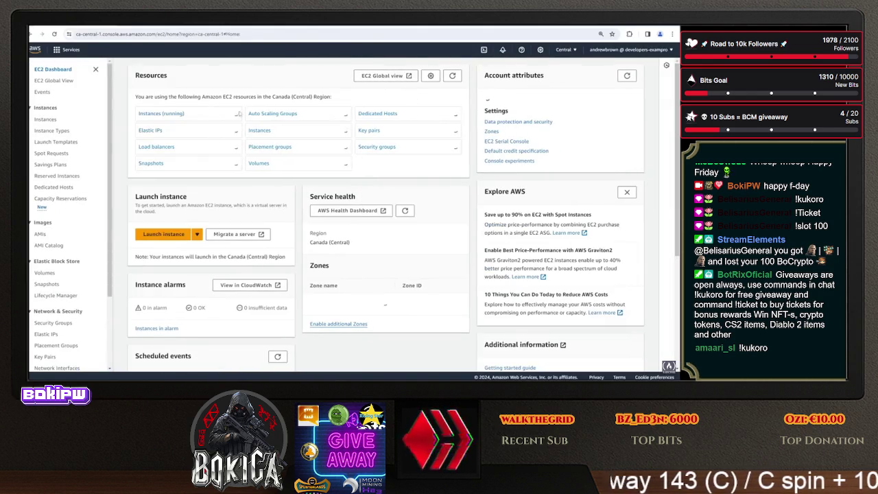
click(164, 114)
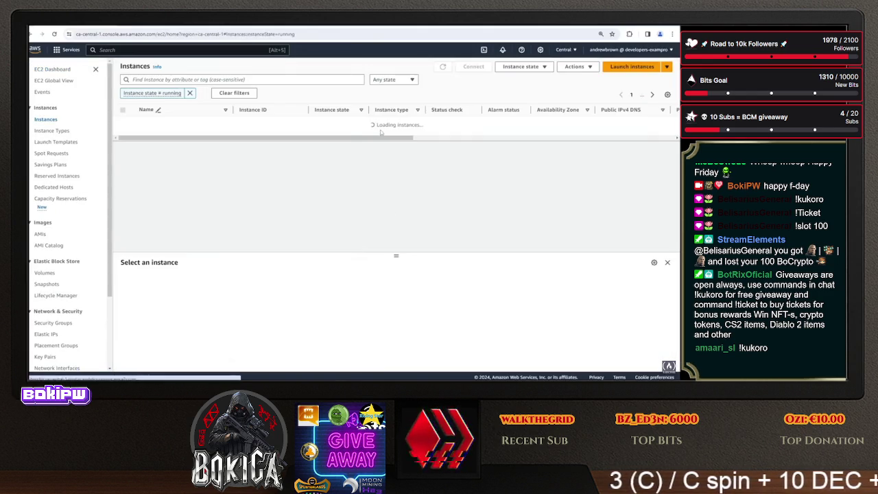
click(615, 67)
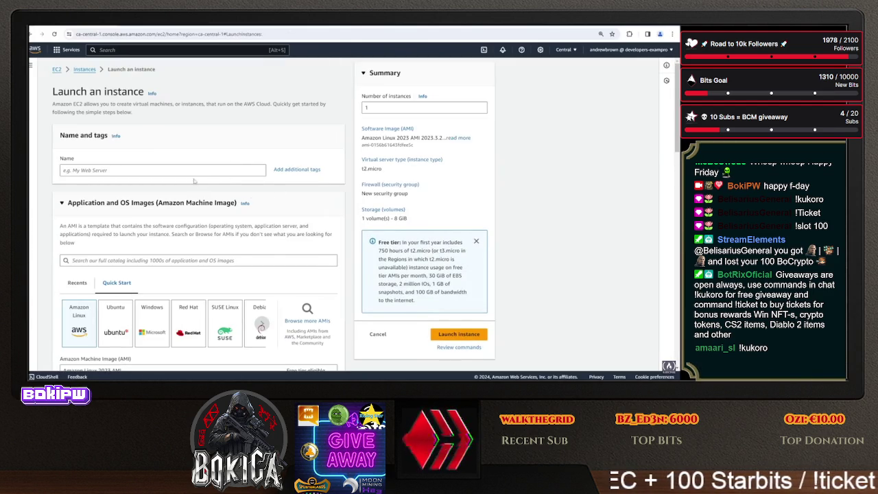
click(194, 169)
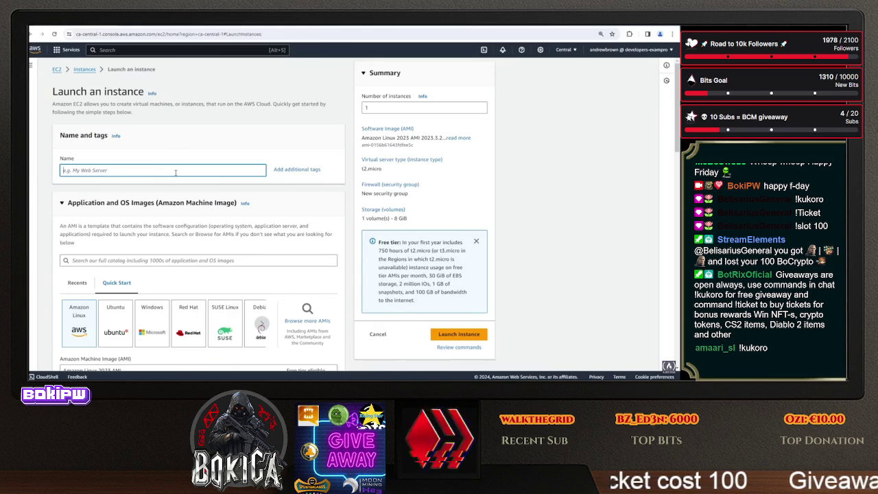
text(W)
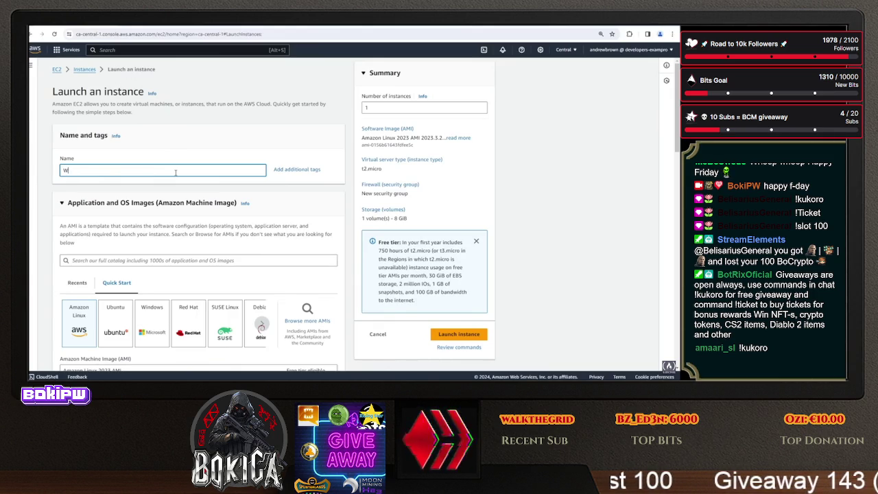
key(BackSpace)
text(Serial)
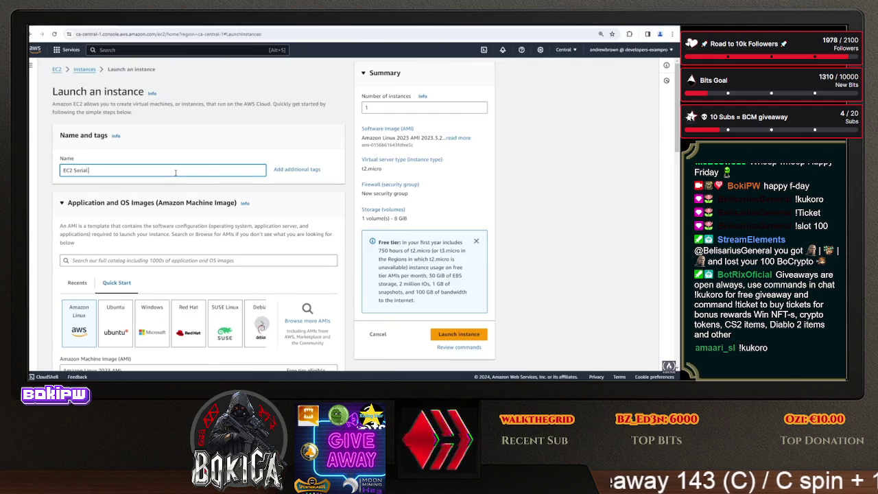
text(ample)
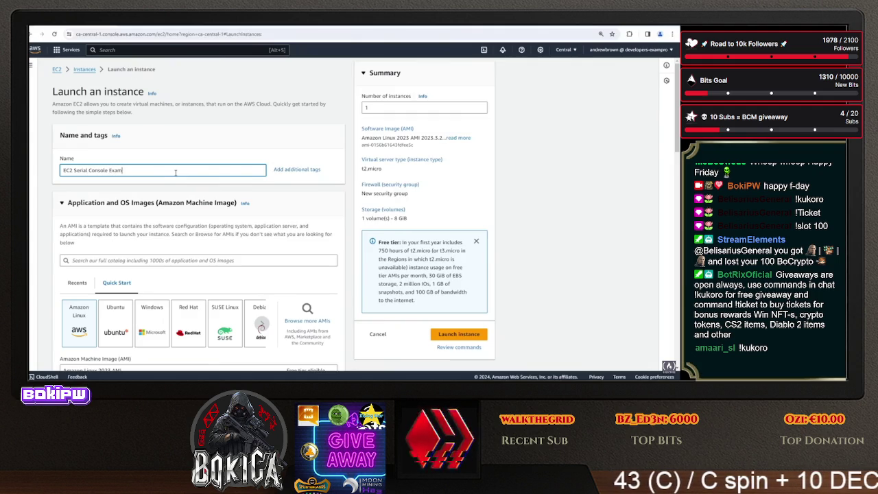
- Proceed without a key pair and select the existing default security group
scroll(176, 173, down, 2)
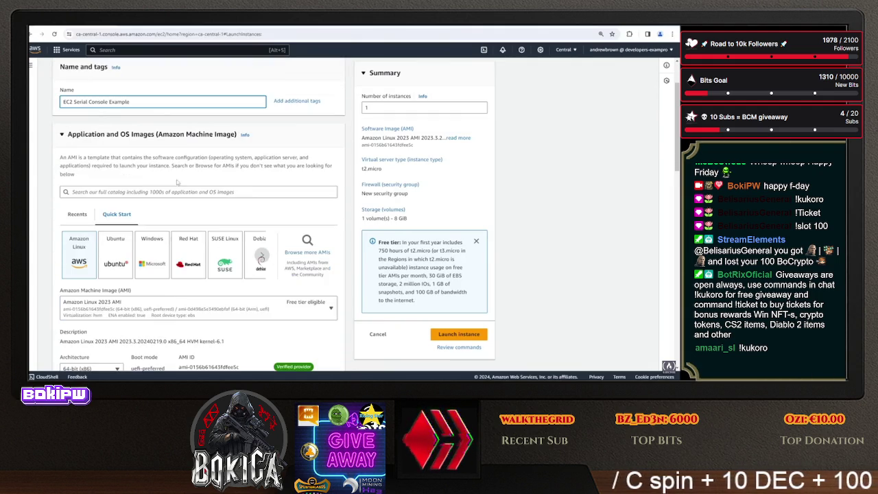
scroll(169, 244, down, 3)
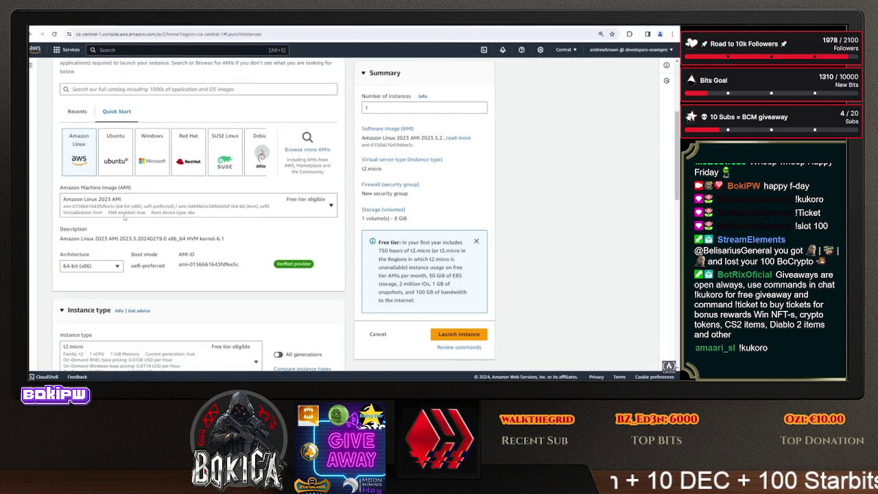
scroll(117, 217, down, 10)
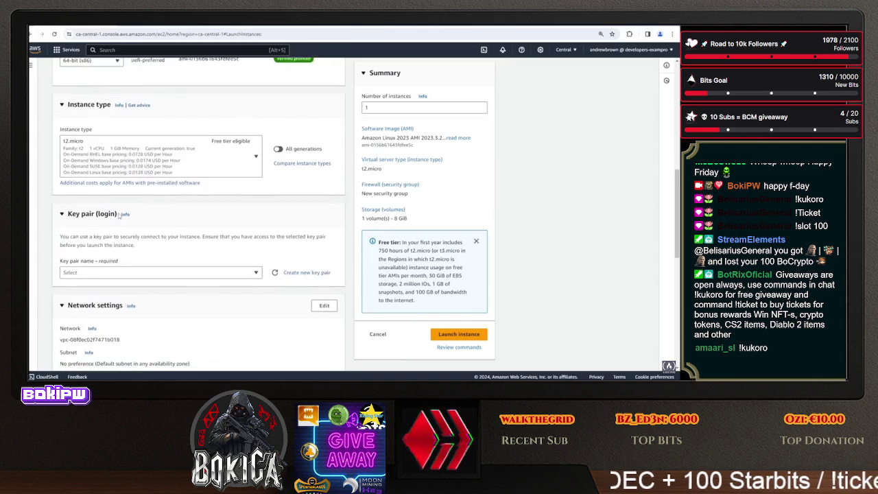
click(109, 135)
click(102, 160)
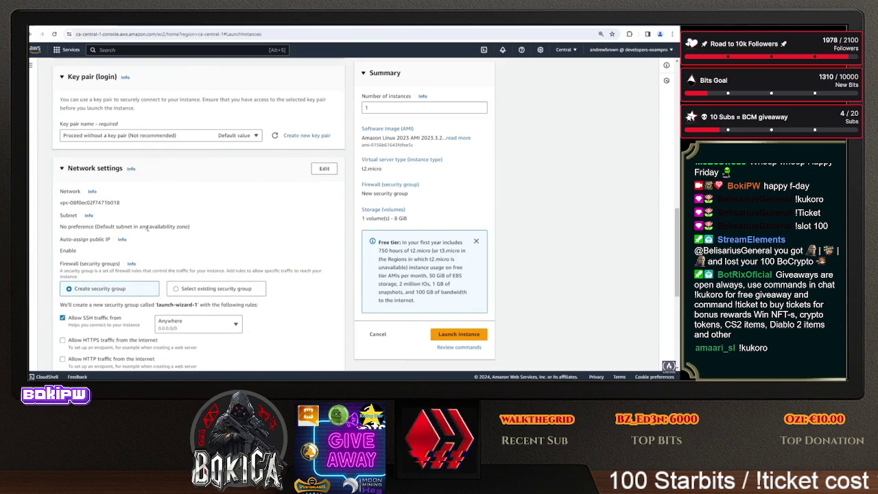
scroll(172, 205, down, 3)
click(216, 185)
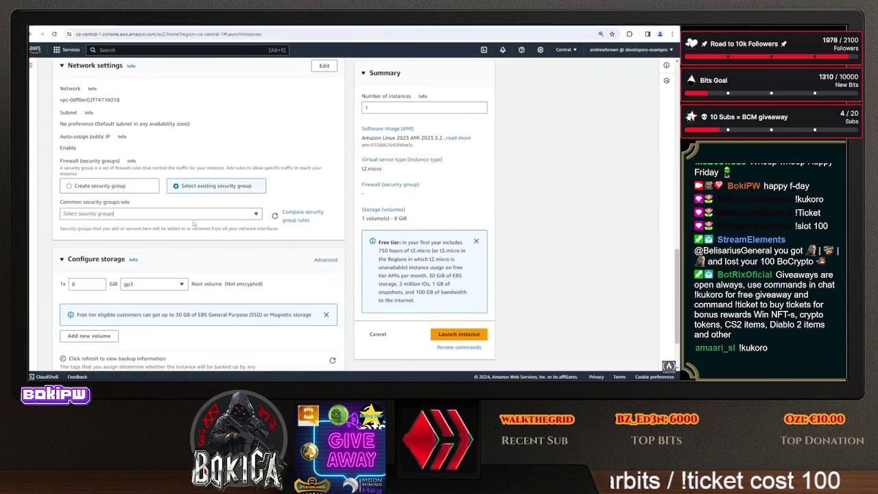
click(206, 213)
click(67, 241)
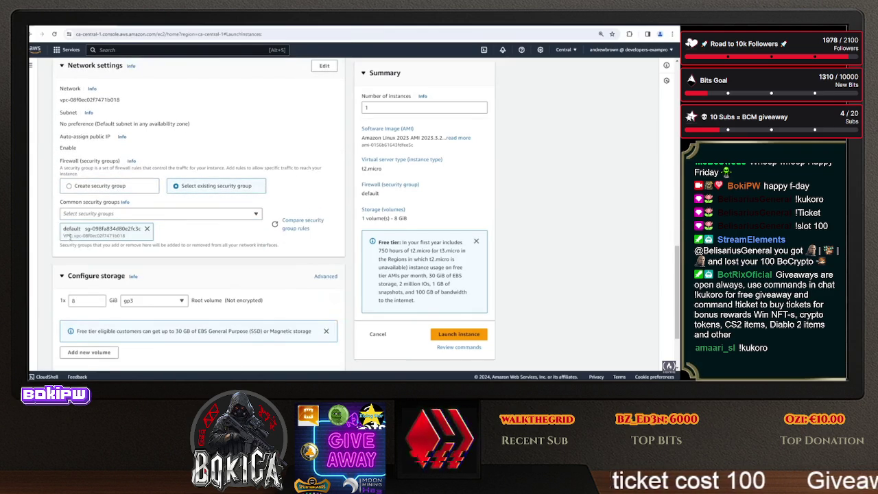
- Expand Advanced details and scroll through the advanced instance settings
scroll(81, 217, down, 2)
click(95, 350)
scroll(99, 272, down, 3)
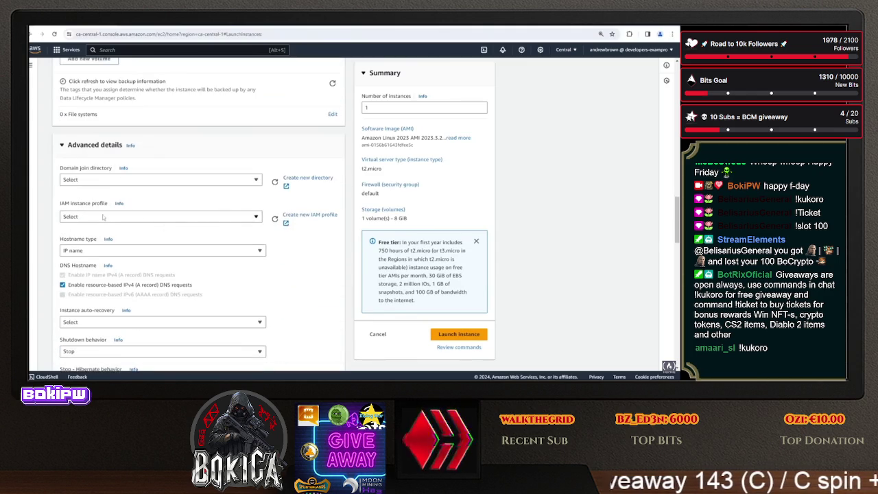
scroll(166, 255, down, 10)
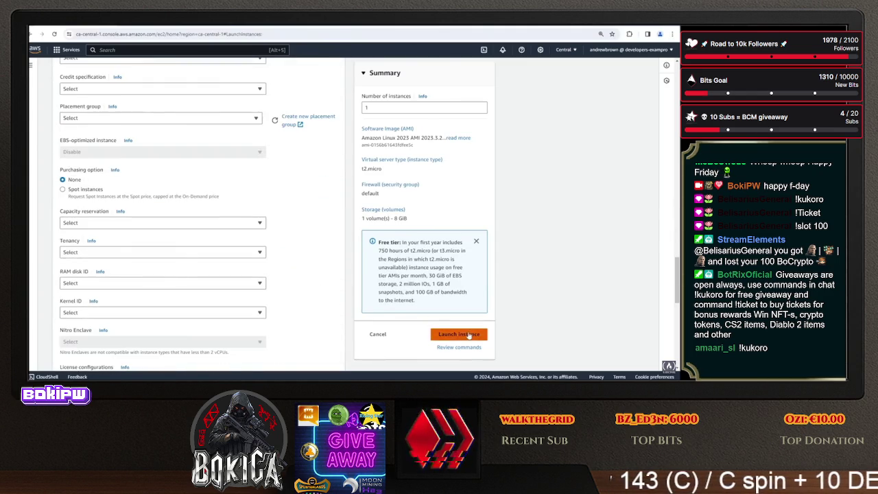
- Launch the instance and select EC2 Serial Console Example in the Instances list
click(459, 334)
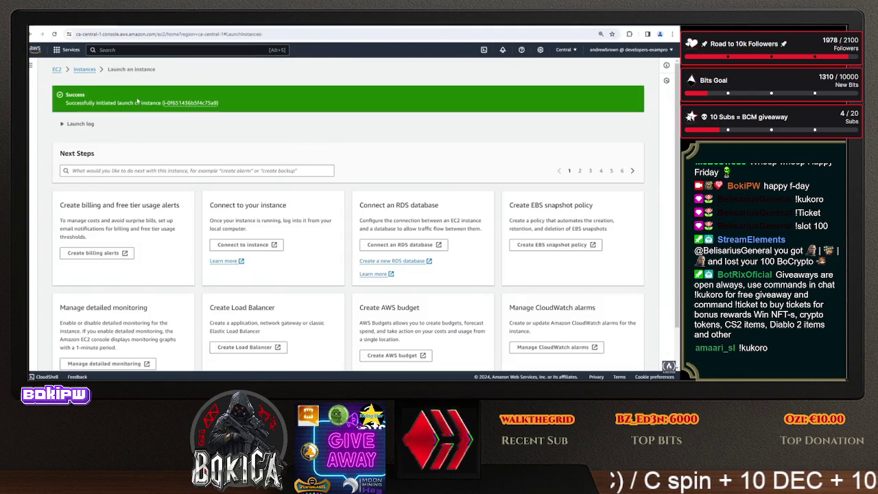
click(181, 103)
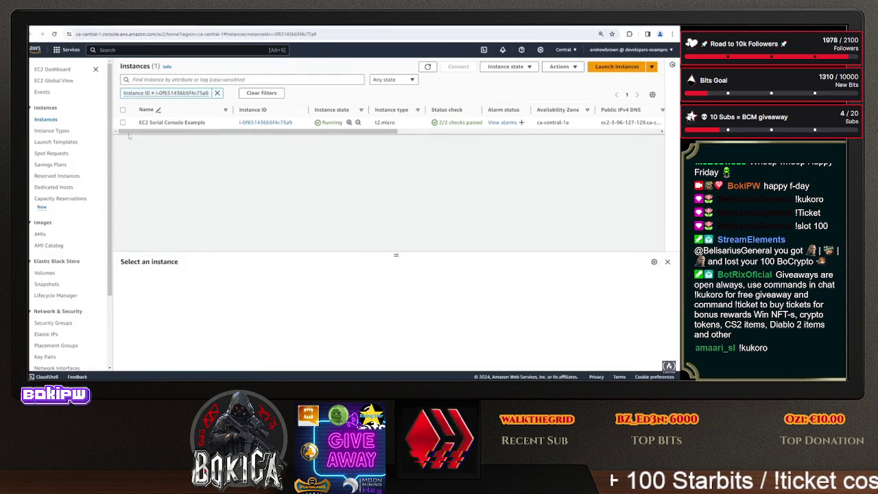
click(128, 123)
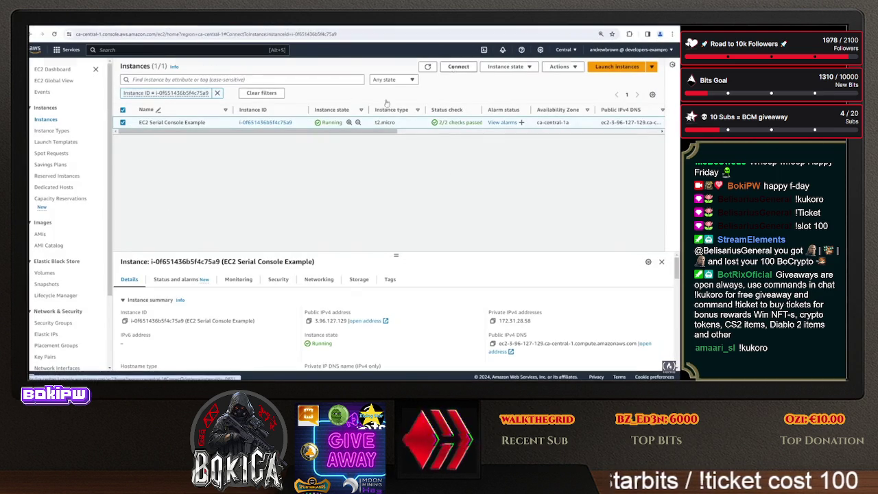
- Set EC2 Serial Console access to Allowed for the account, then return to Instances
click(458, 66)
click(251, 122)
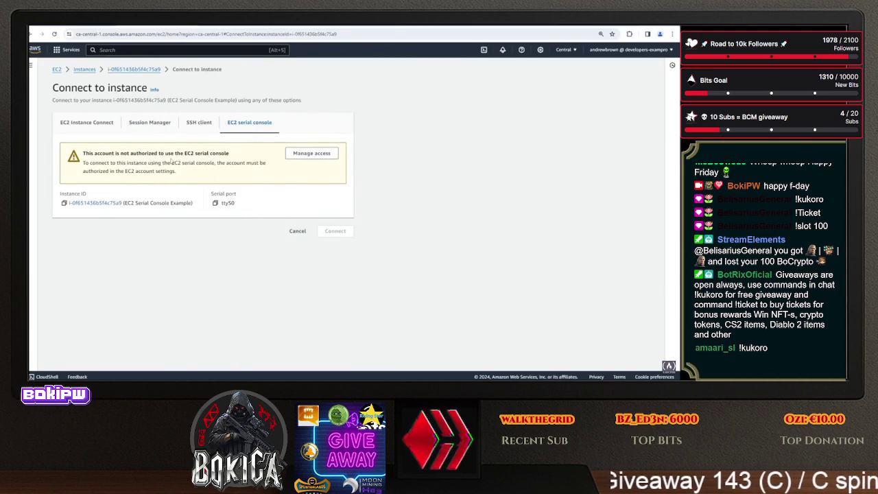
click(308, 157)
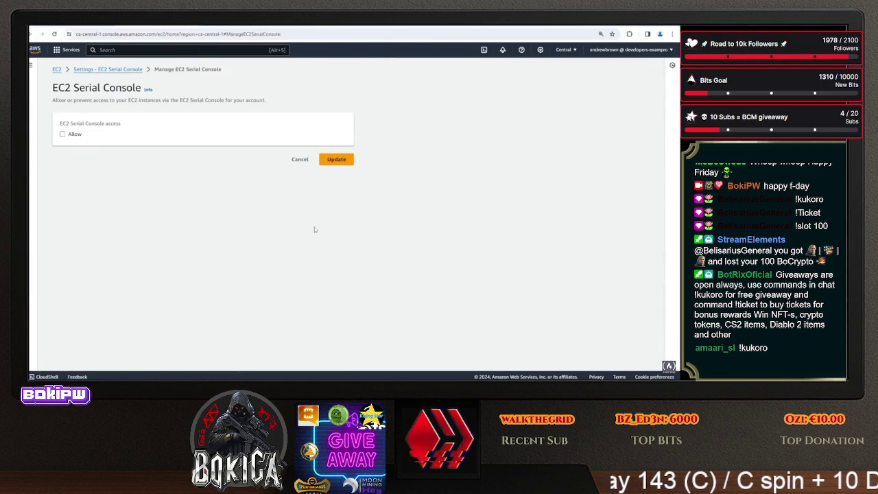
click(62, 134)
click(336, 159)
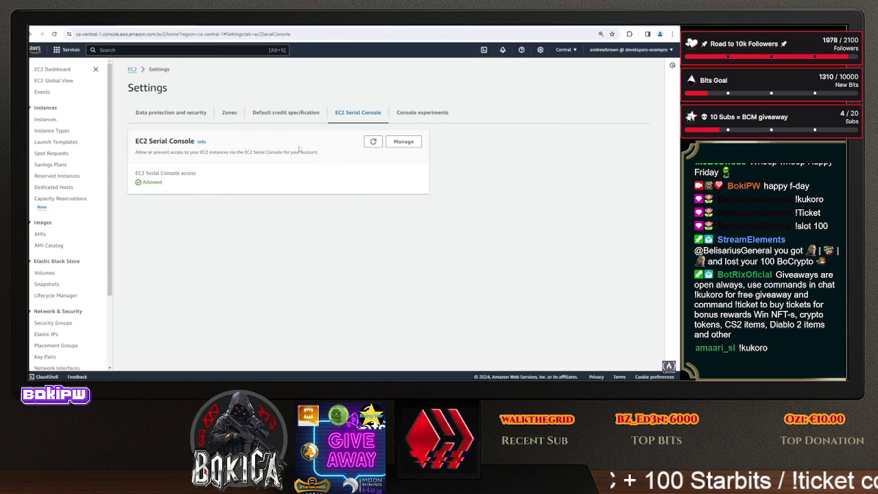
click(45, 118)
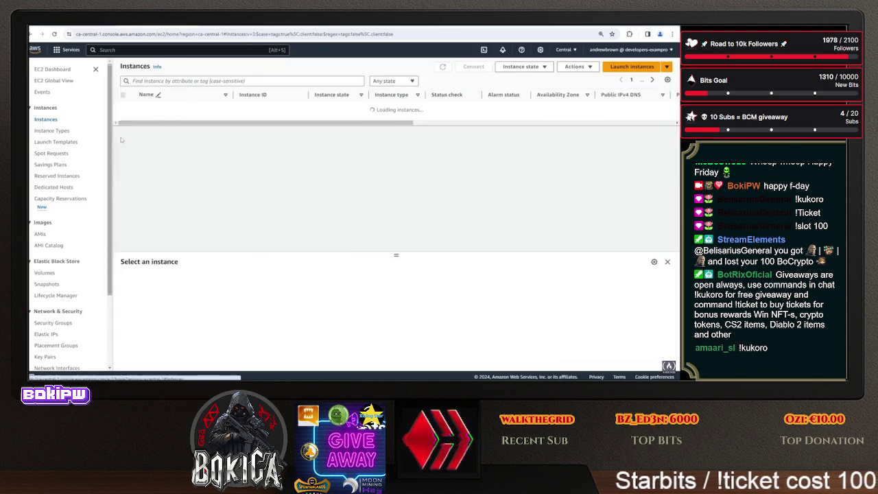
- Check the instance's EC2 serial console tab and open the AWS Nitro System link in a new tab
click(122, 107)
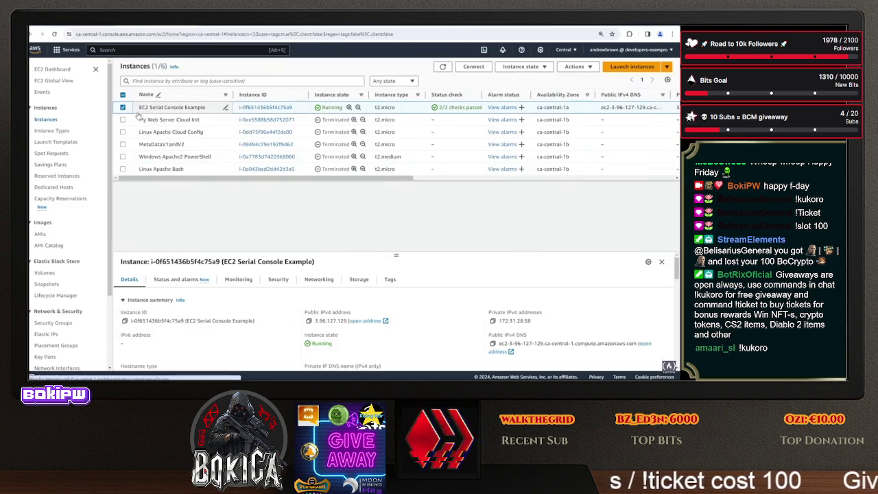
click(472, 69)
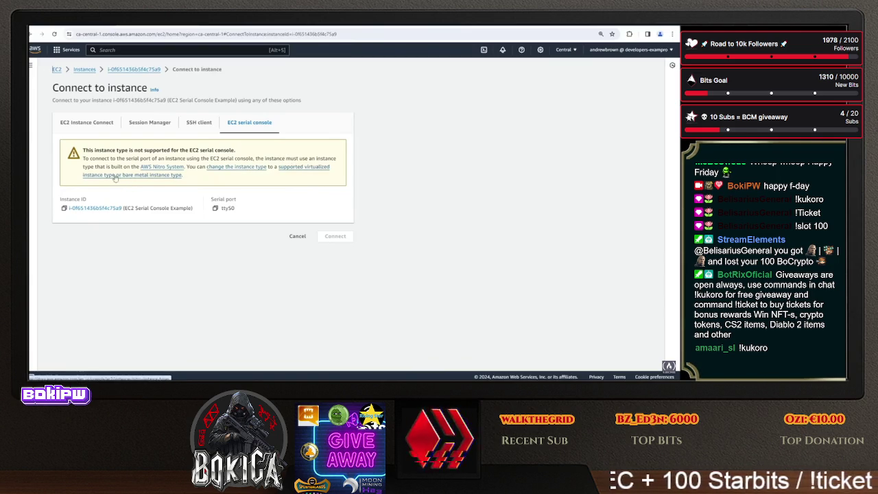
right_click(171, 172)
click(205, 180)
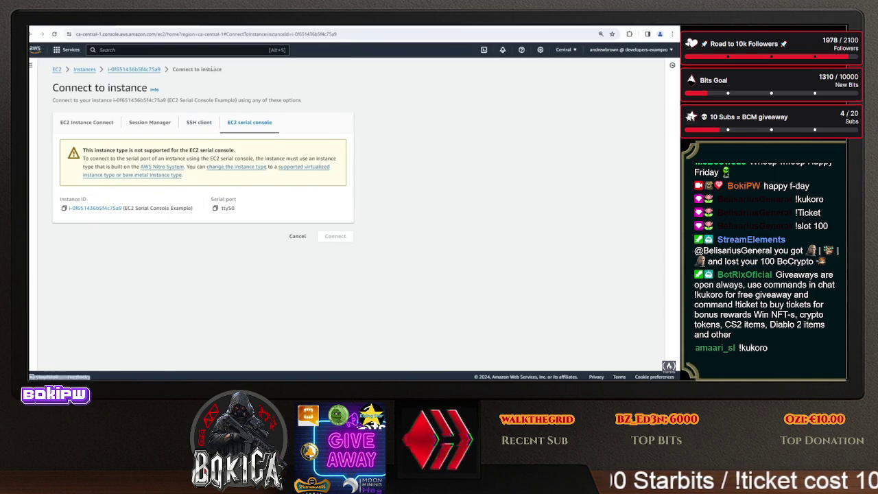
scroll(171, 225, down, 5)
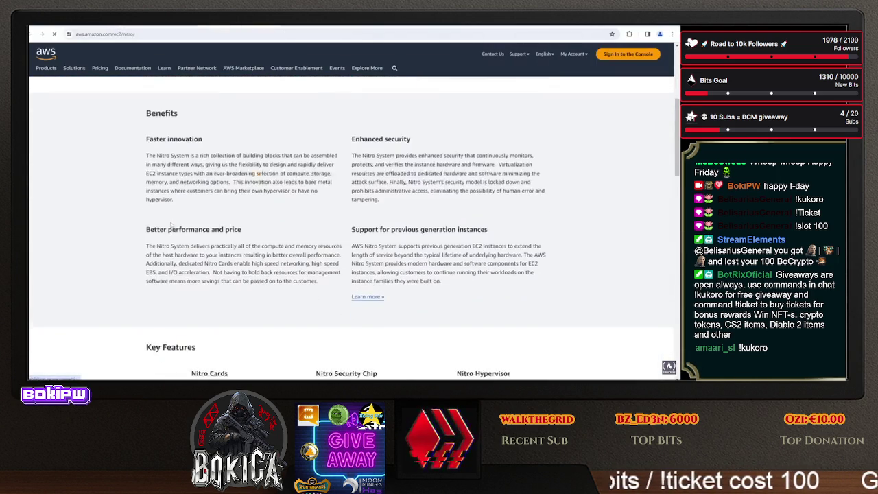
- Read the Change the instance type guide, search it for 'wins', then return to Instances
scroll(171, 225, down, 10)
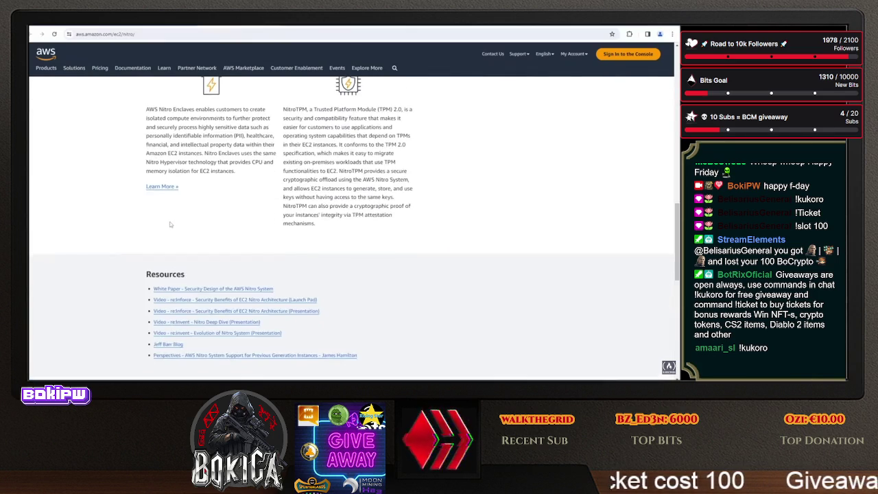
scroll(168, 224, up, 10)
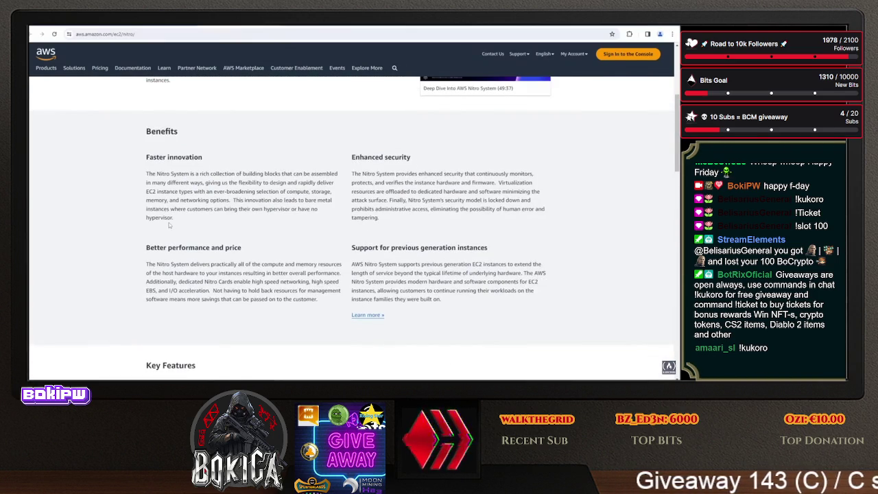
scroll(169, 224, up, 3)
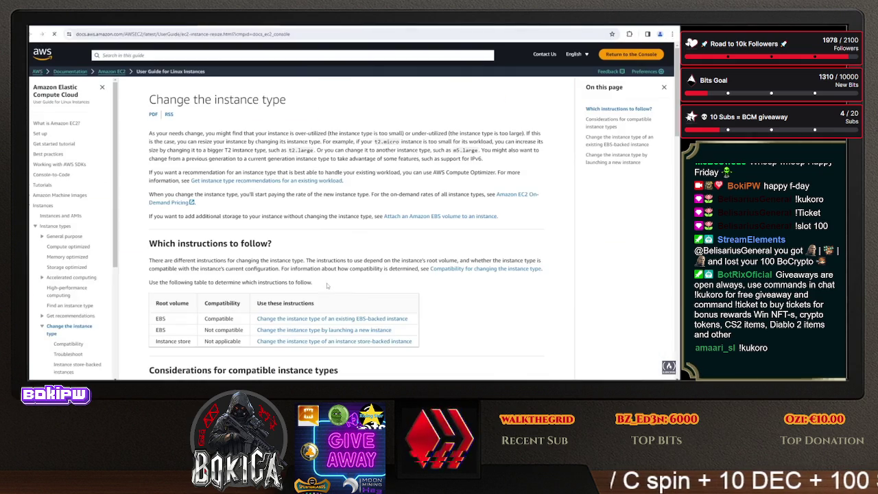
scroll(304, 275, down, 10)
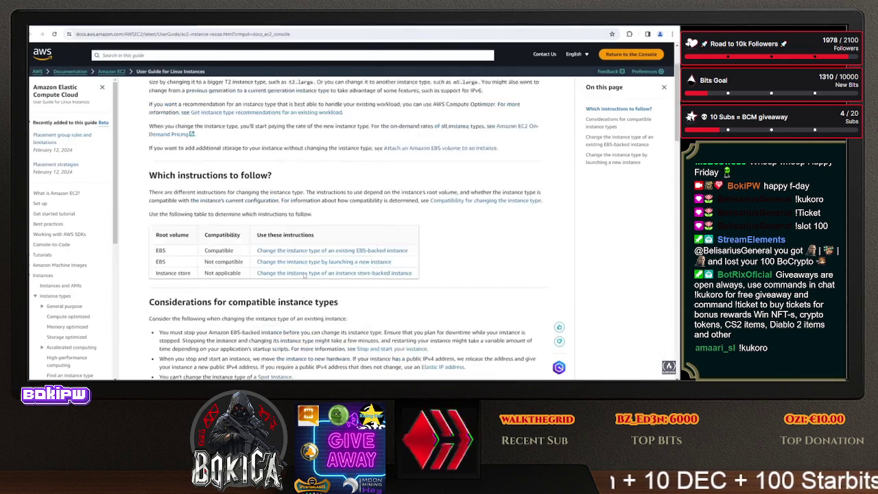
key(ctrl+f)
text(wins)
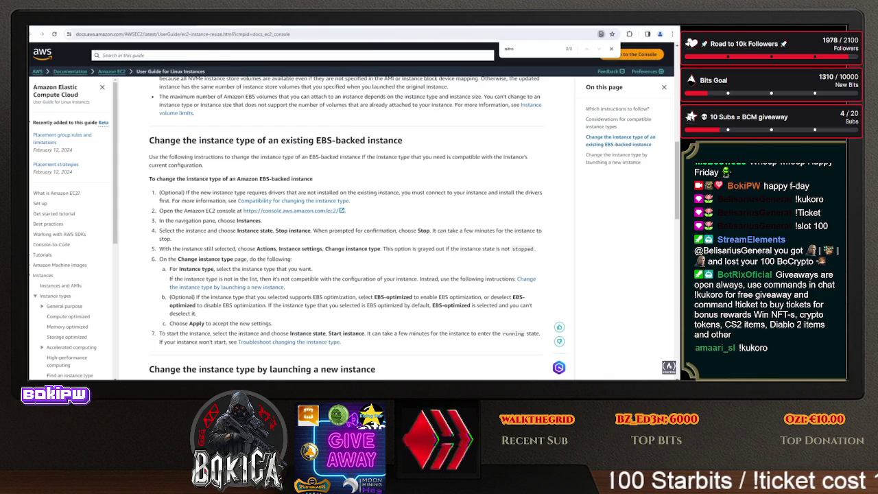
key(ctrl+Tab)
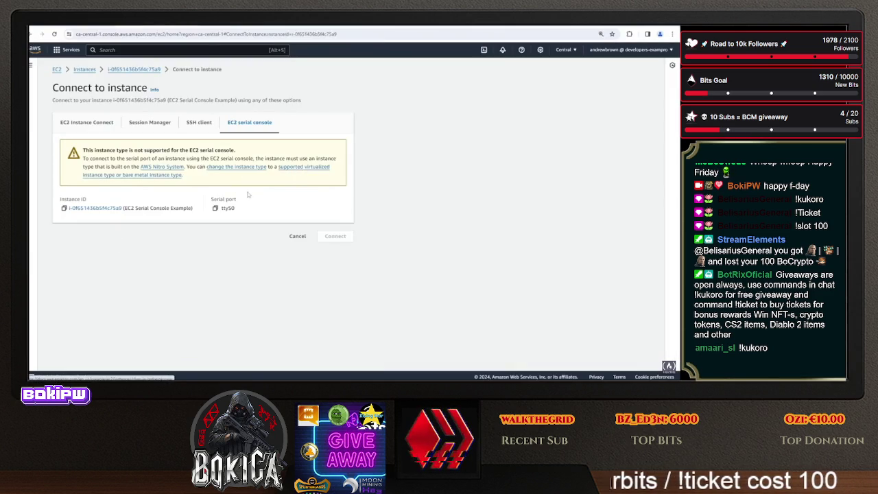
click(85, 69)
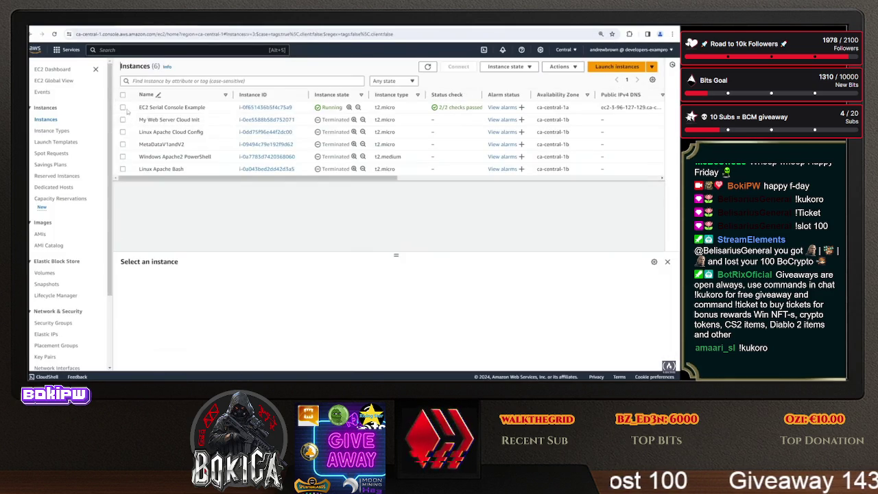
- Terminate the old EC2 Serial Console Example instance
click(123, 107)
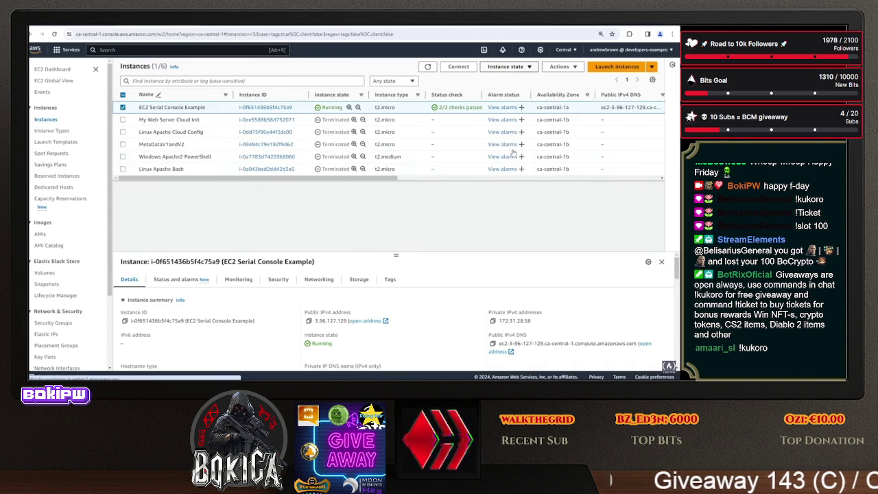
click(506, 67)
click(519, 130)
click(523, 277)
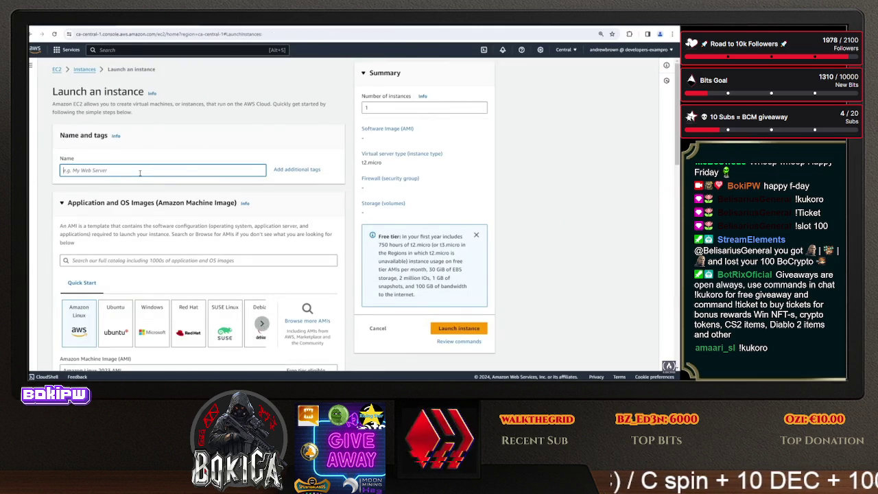
- Name the new instance EC2 Serial Console Example and choose the t3.micro instance type
text(Ec2)
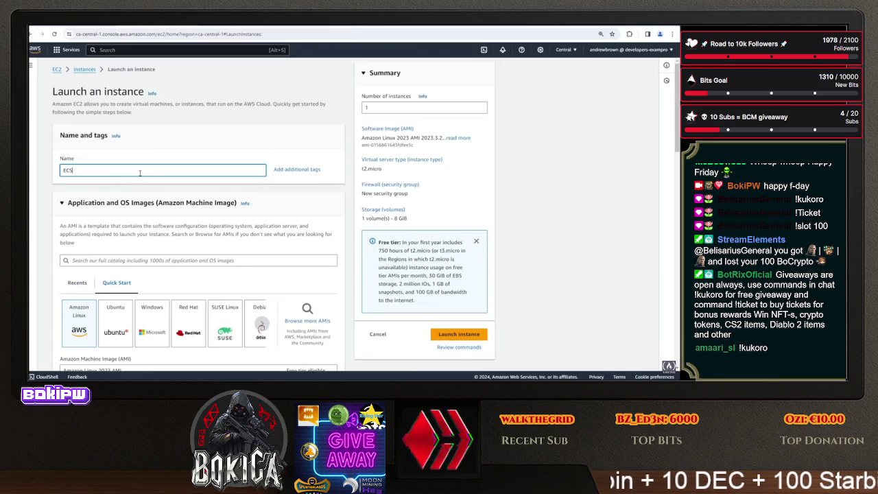
text(ervle Example)
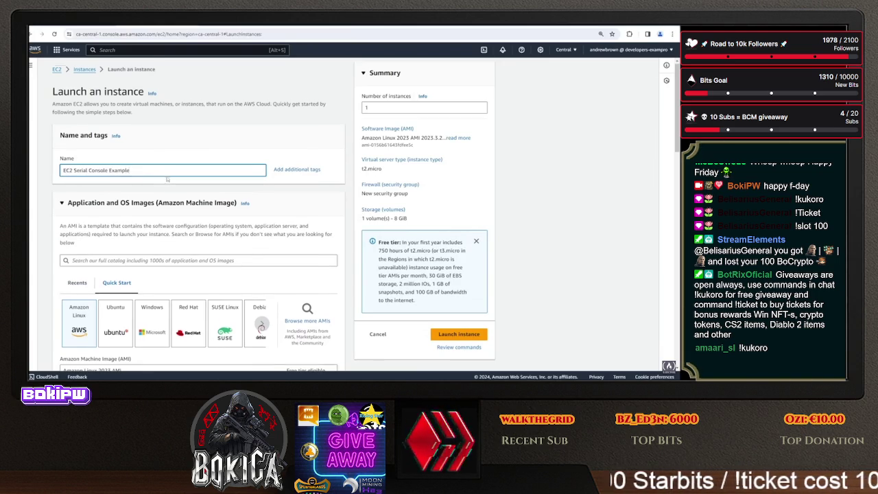
scroll(167, 179, down, 5)
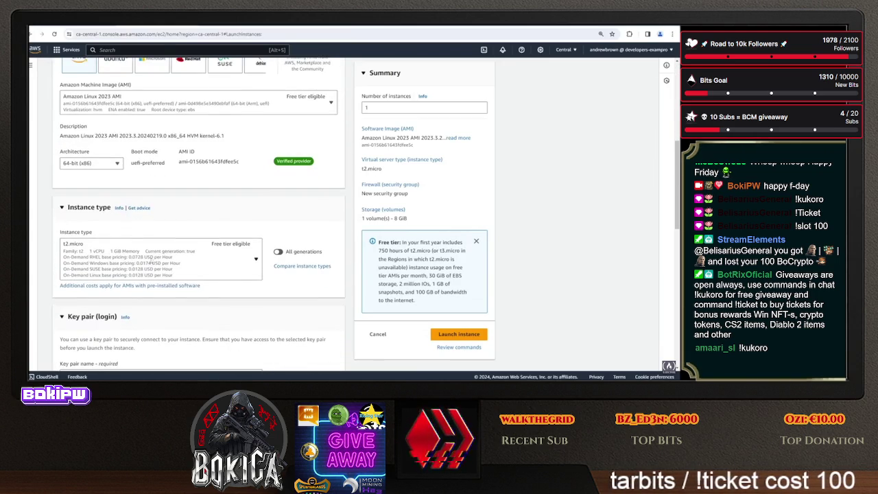
click(159, 263)
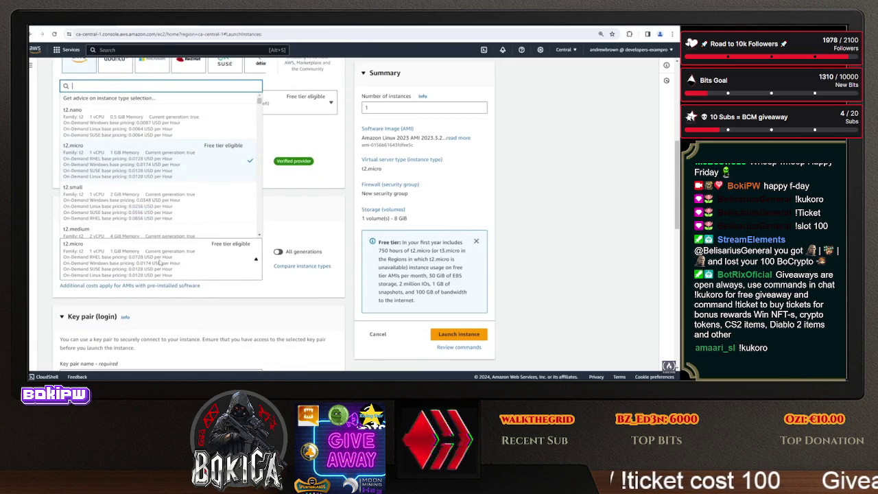
text(t3.mir)
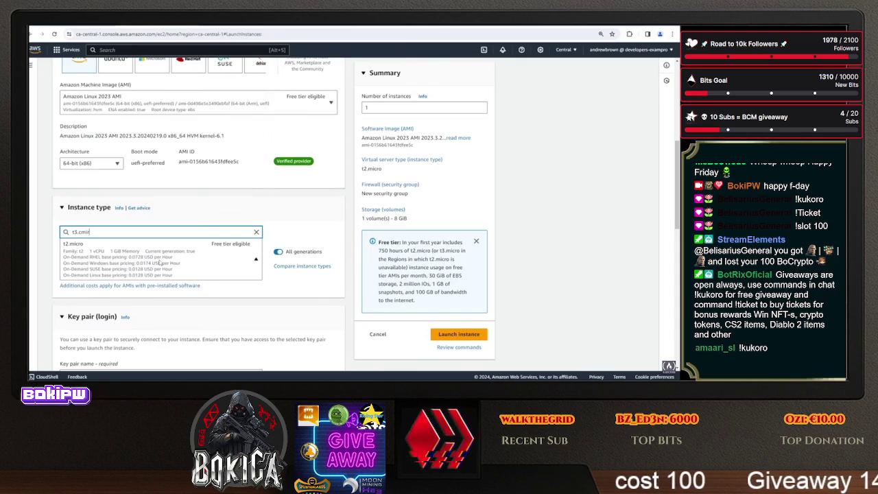
click(178, 256)
click(127, 259)
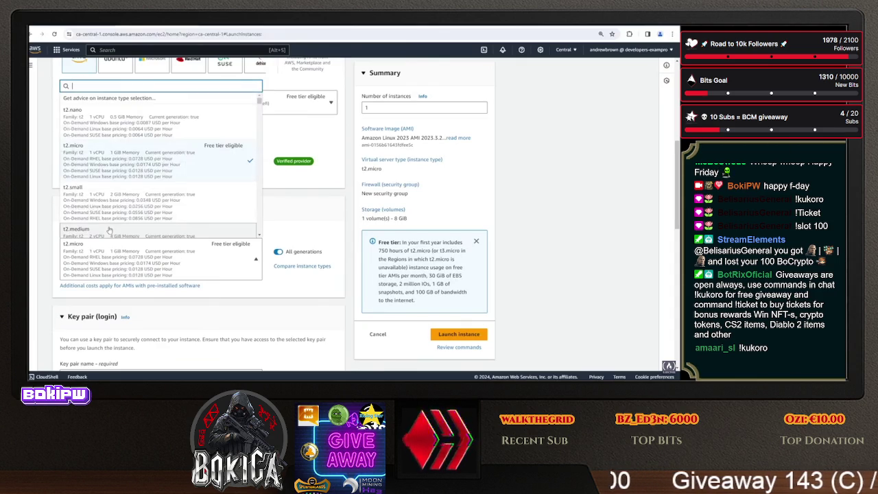
text(t3)
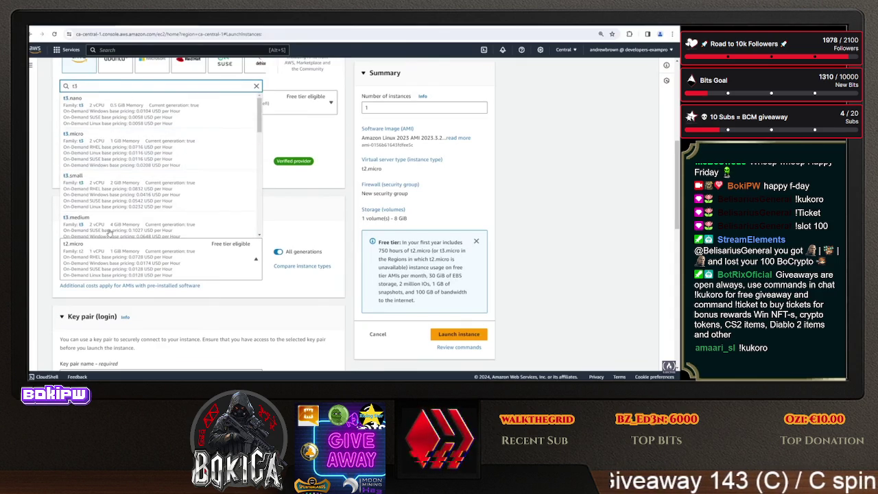
click(110, 147)
- Proceed without a key pair, select the default security group, and launch the instance
scroll(202, 206, down, 3)
scroll(202, 175, down, 1)
click(165, 133)
click(103, 155)
scroll(142, 242, down, 5)
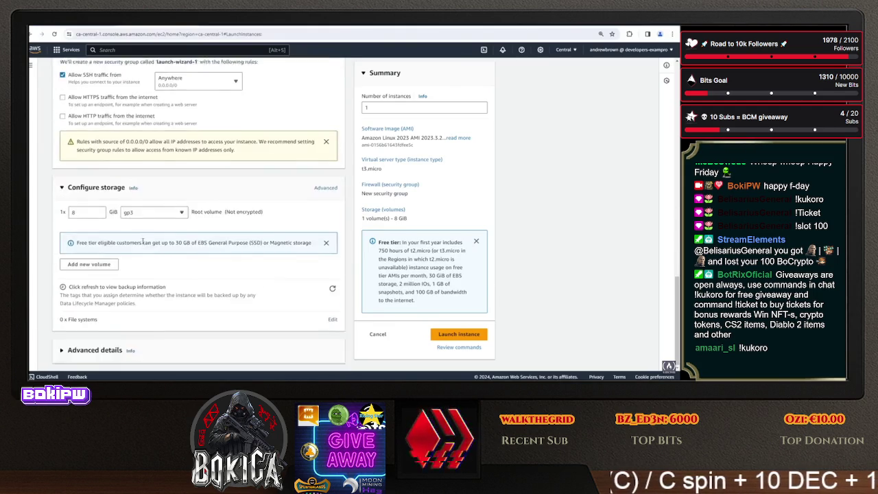
scroll(142, 242, up, 2)
click(181, 184)
click(137, 211)
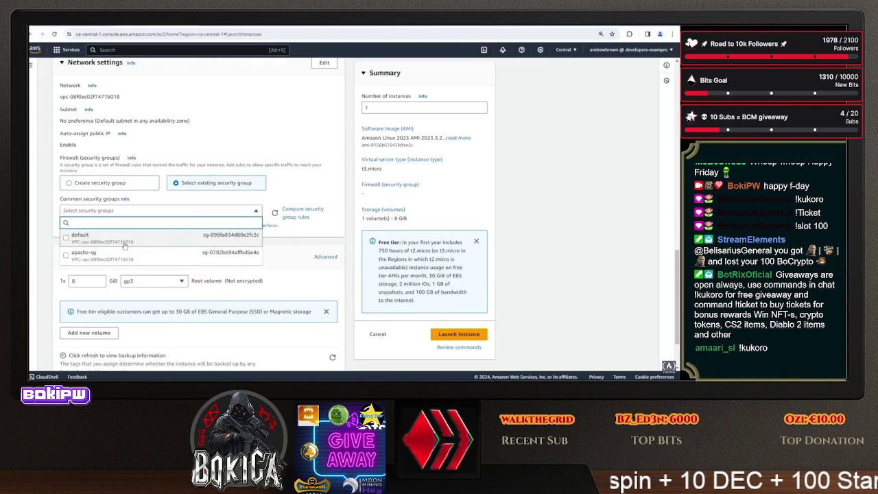
click(97, 240)
click(437, 332)
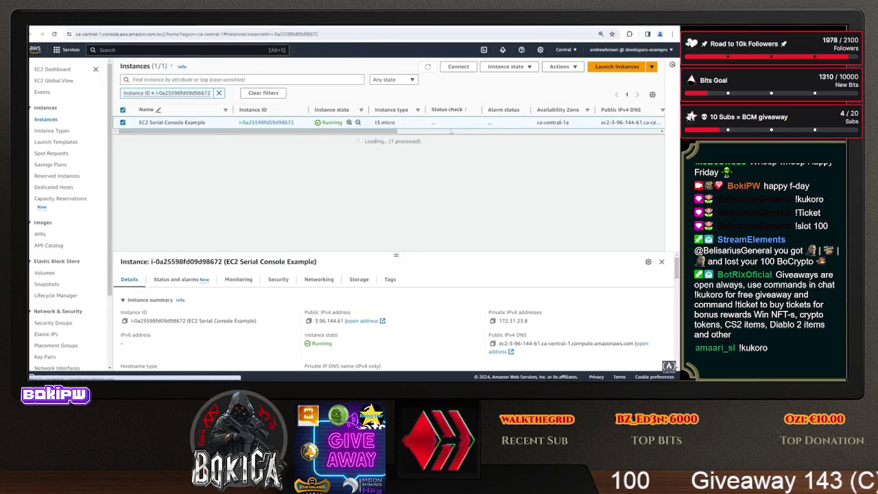
- Open the new instance's EC2 serial console and log in as root up to the password prompt
click(458, 66)
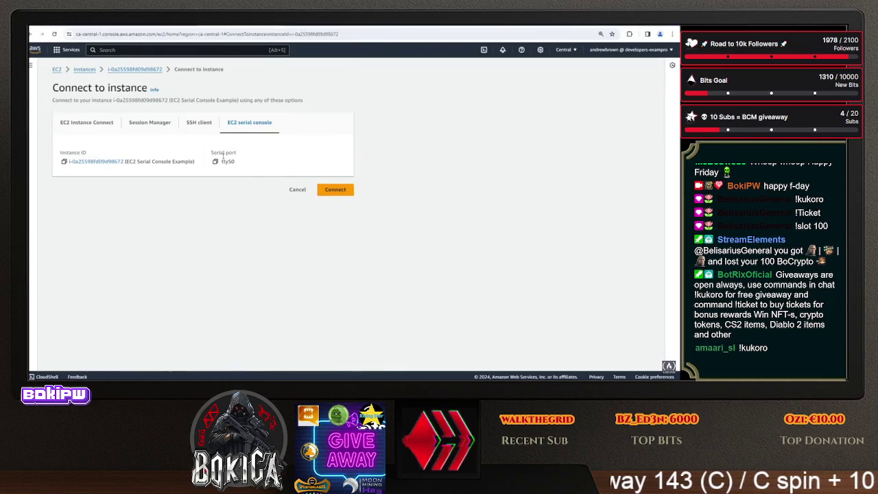
click(334, 189)
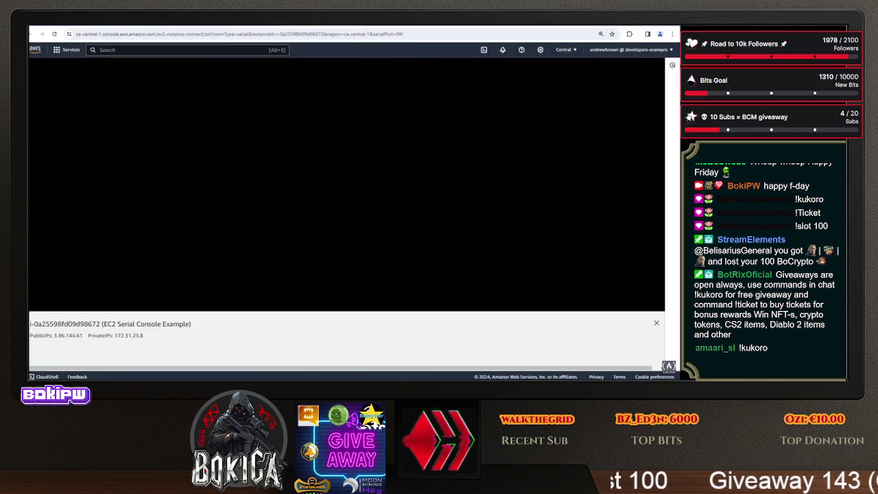
key(Return)
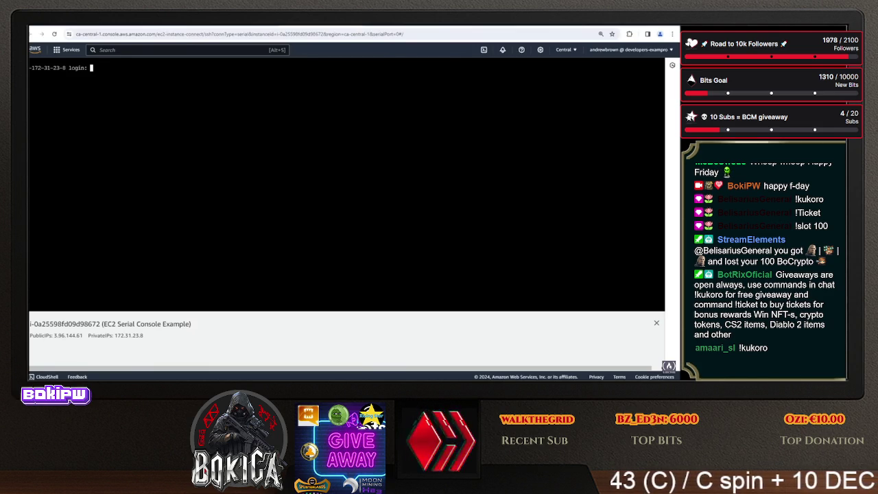
text(root)
key(Return)
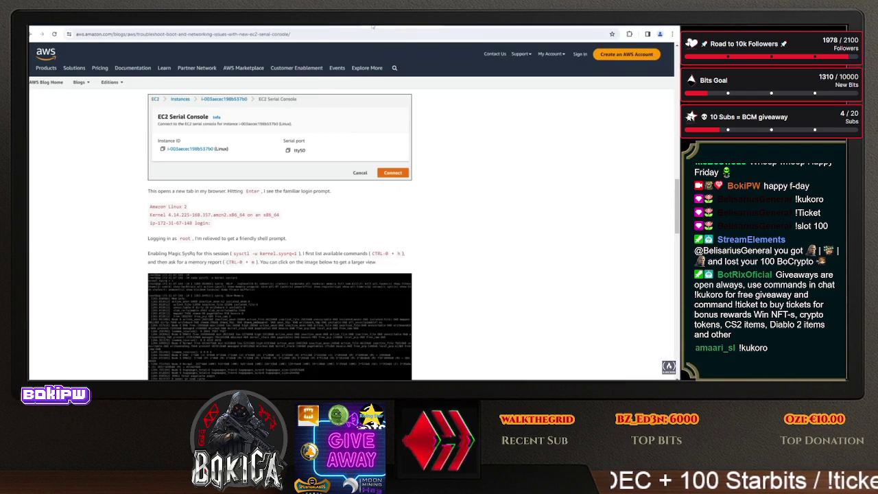
click(372, 26)
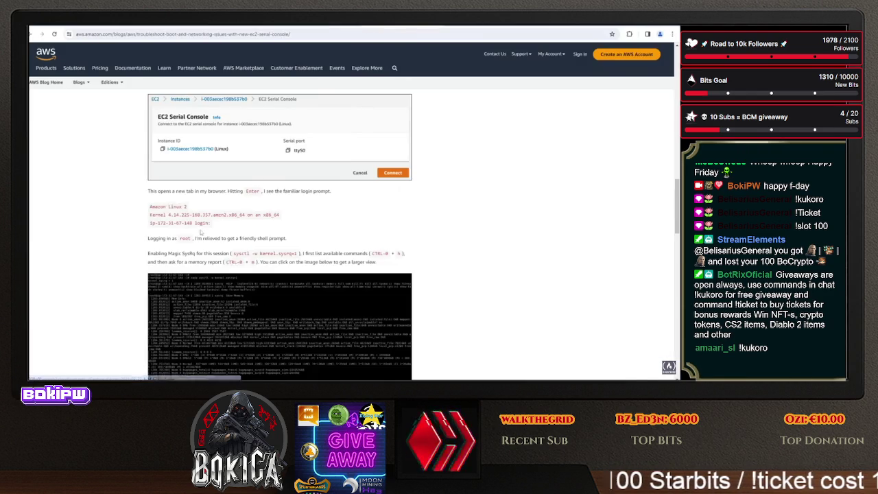
- Highlight the blog's root-login sentence and scroll back up through the article
drag(149, 238, 324, 237)
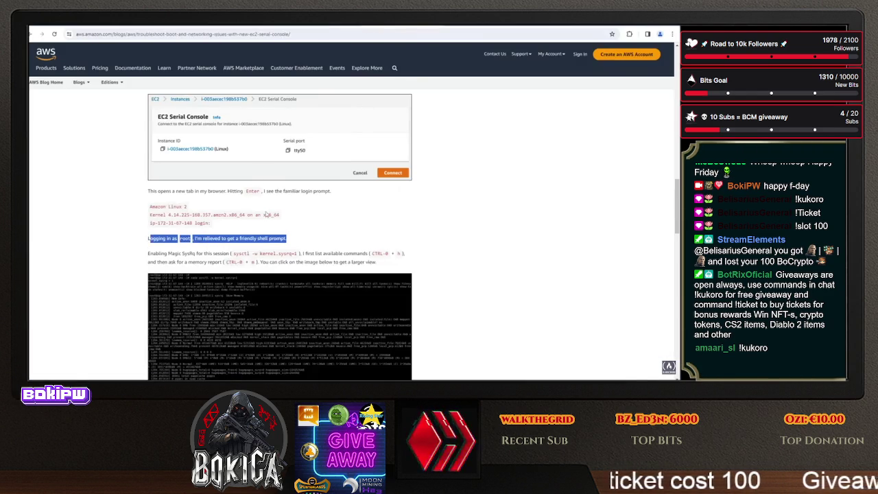
scroll(265, 212, up, 4)
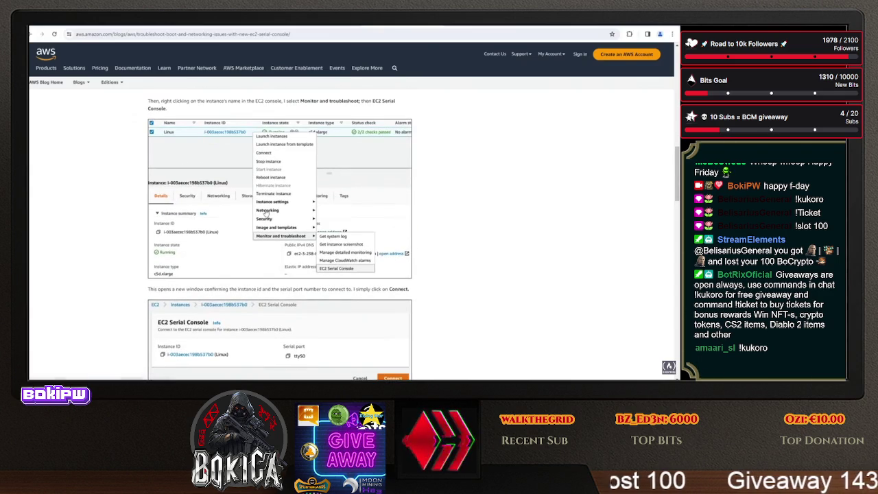
scroll(265, 210, up, 5)
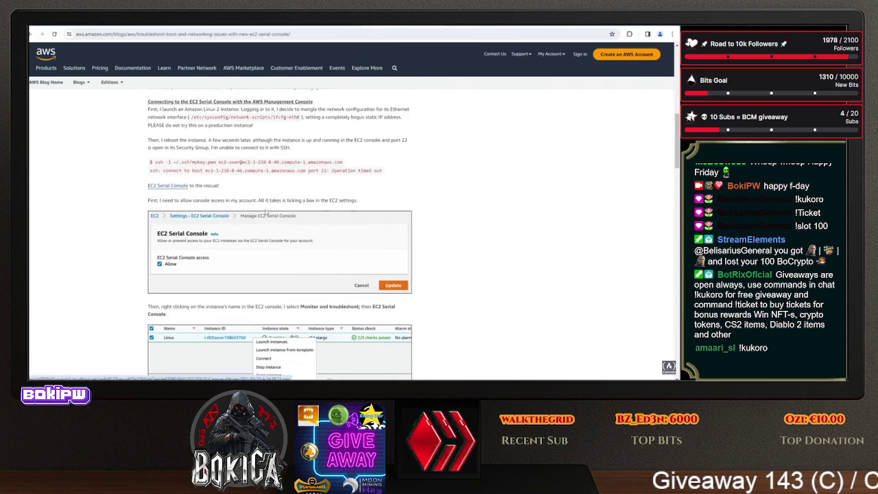
- Back in the EC2 console, browse the new instance's Instance state and Actions menus
click(249, 25)
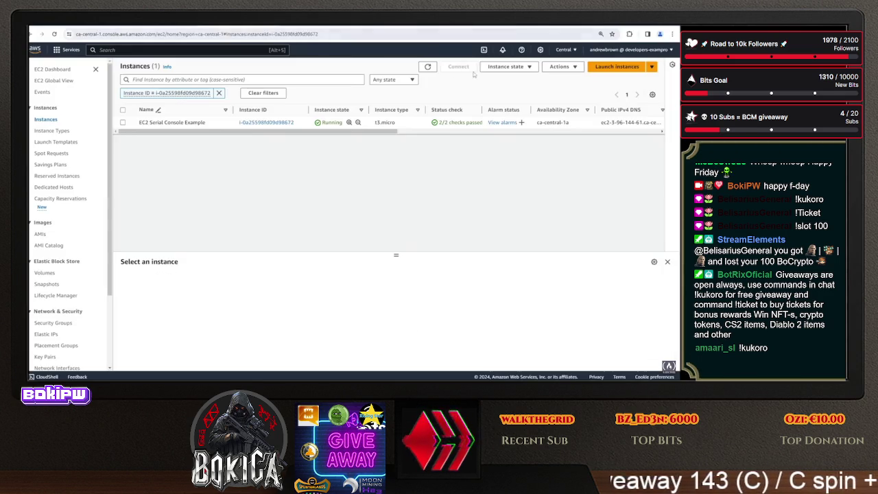
click(505, 67)
click(558, 67)
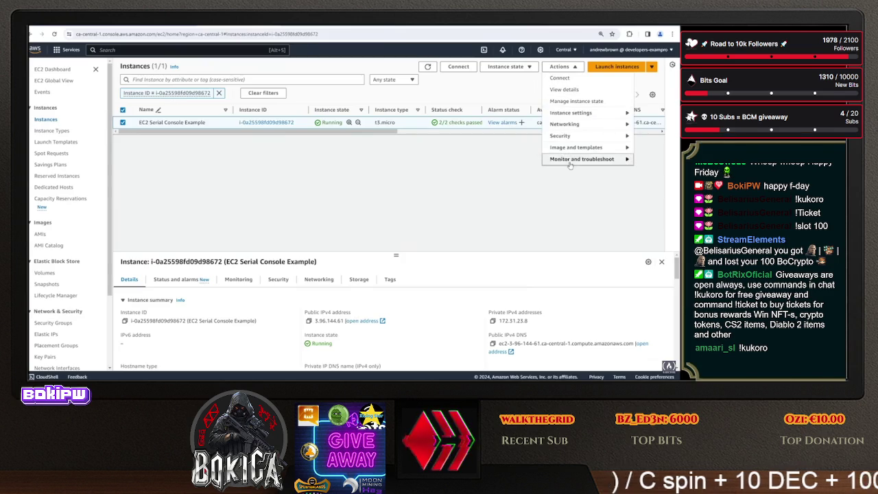
mouse_move(574, 158)
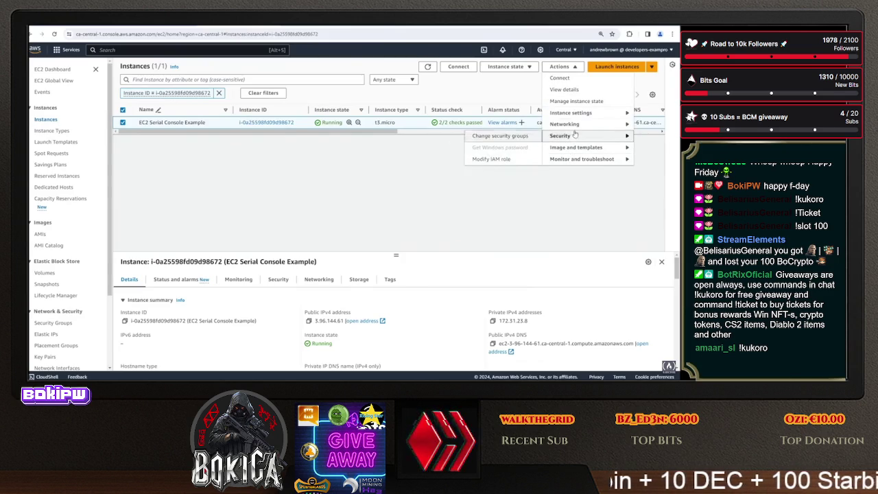
mouse_move(573, 124)
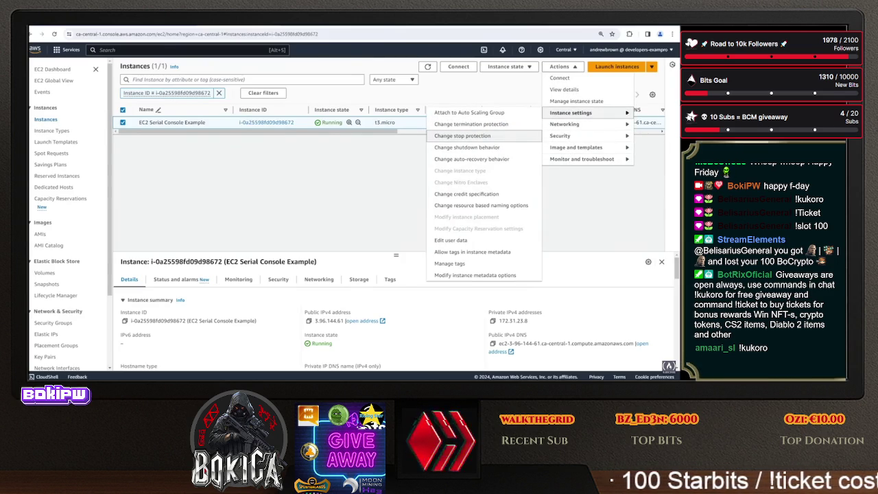
click(329, 204)
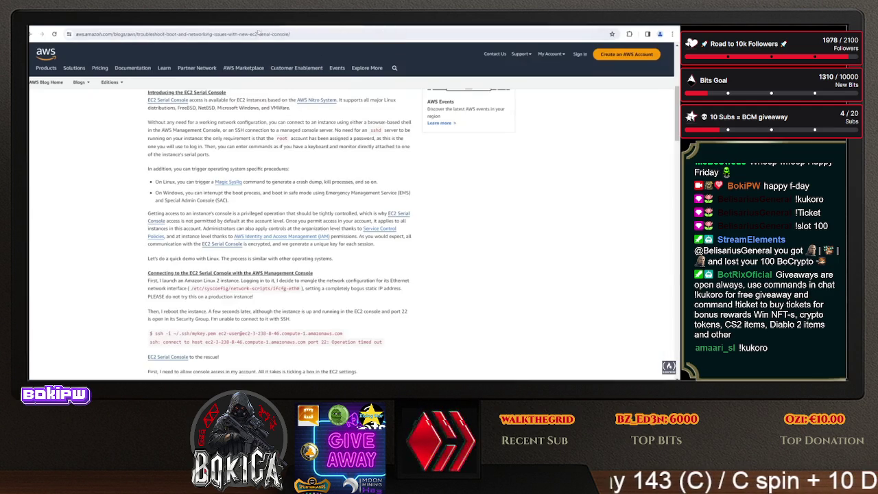
click(559, 67)
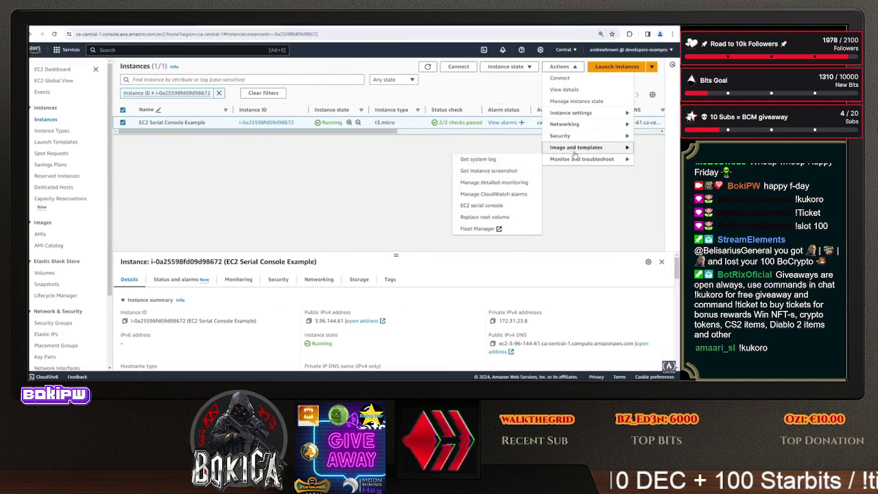
- Use Modify IAM role to attach EC2SSMRole to the EC2 Serial Console Example instance
mouse_move(574, 136)
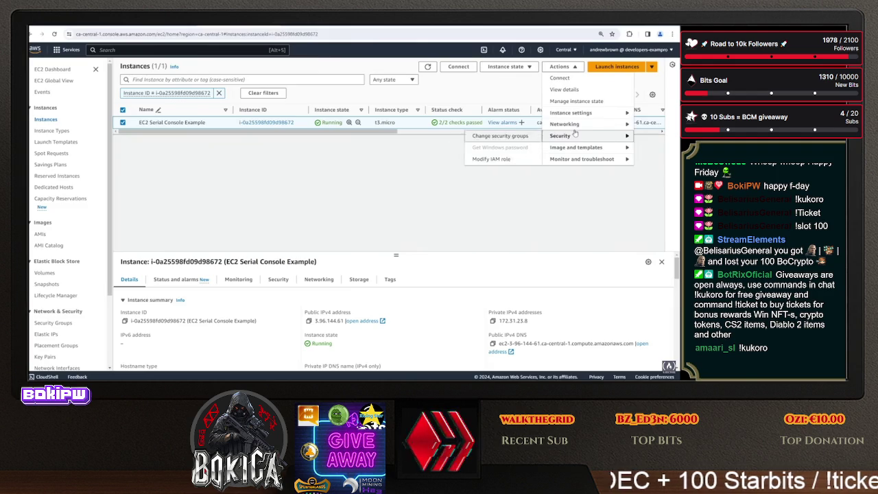
click(522, 163)
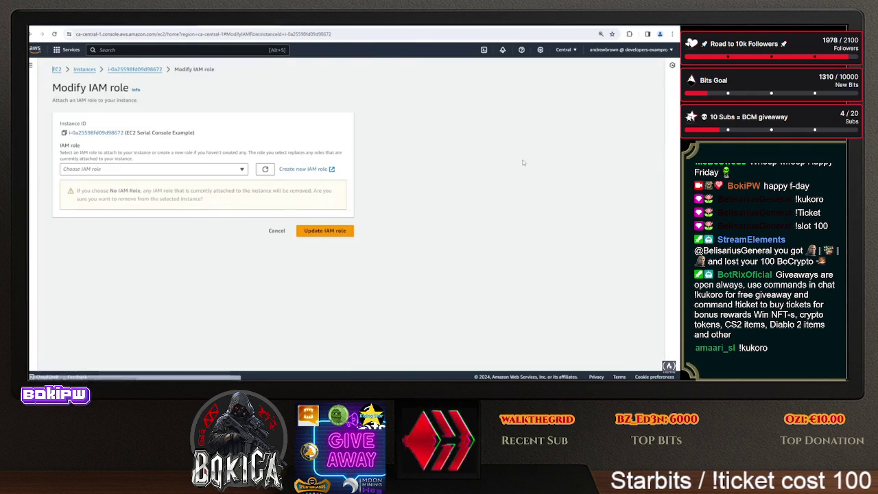
click(158, 168)
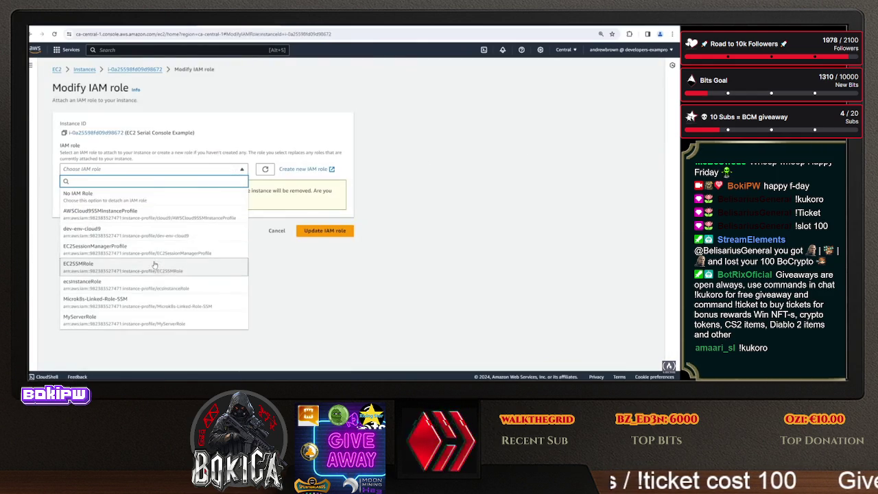
click(157, 266)
click(328, 196)
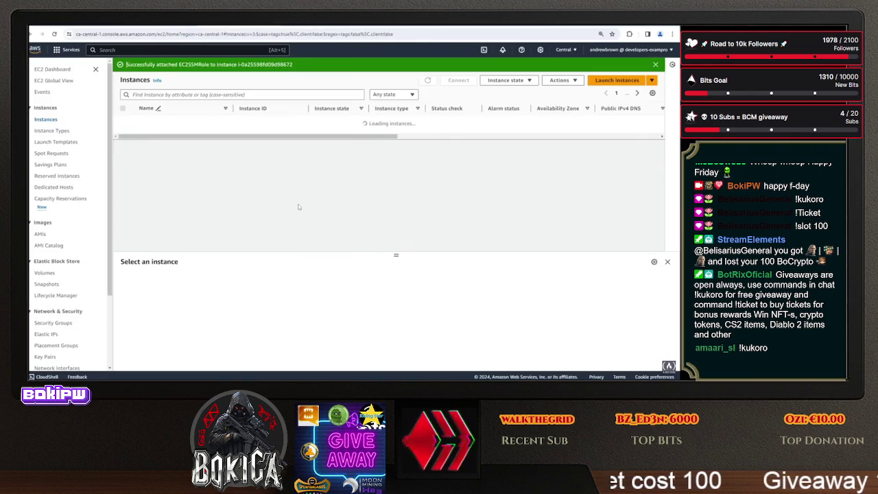
- Reboot the EC2 Serial Console Example instance from the Instance state menu
click(124, 121)
click(124, 121)
click(124, 120)
click(506, 80)
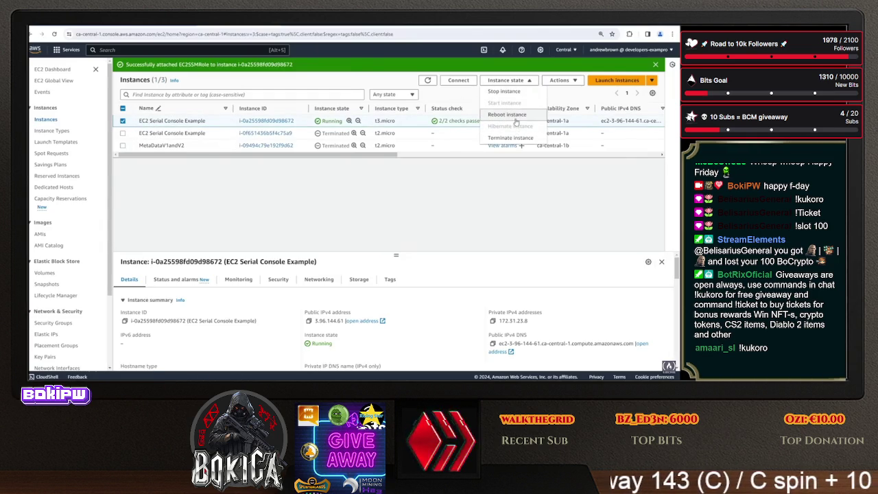
click(507, 115)
click(484, 267)
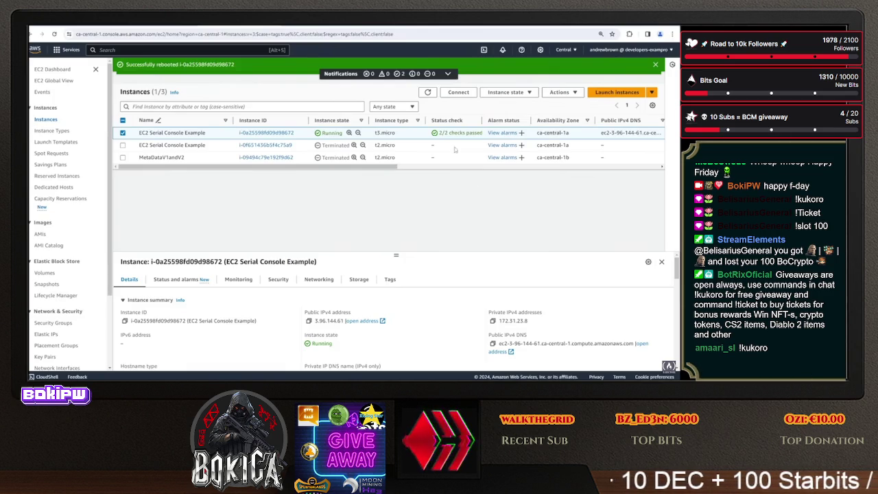
- Refresh the instance list until the 2/2 status checks pass, then open Connect
click(427, 91)
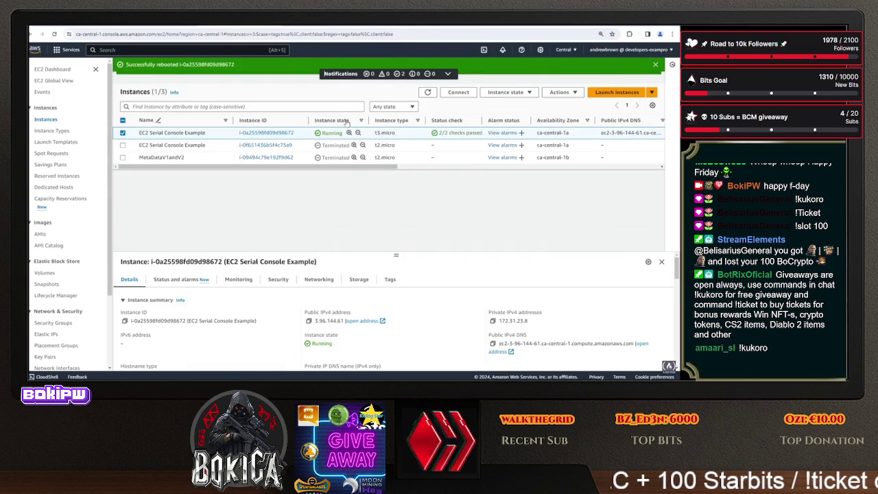
click(427, 92)
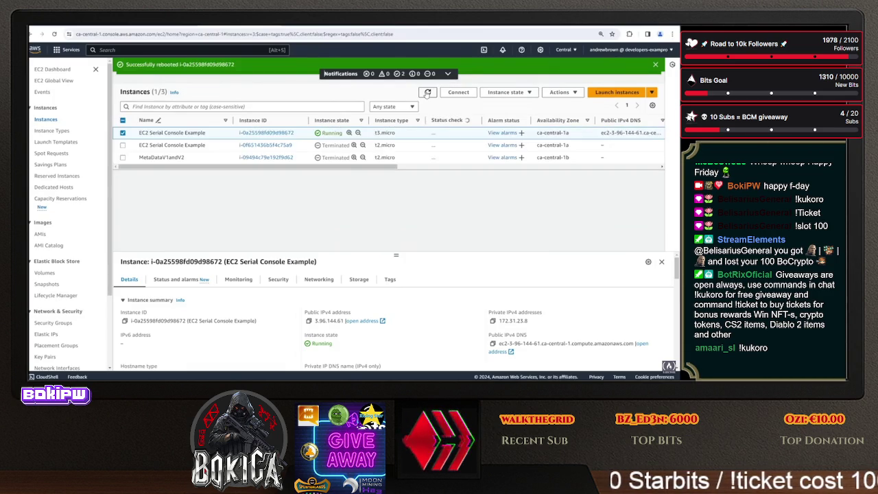
click(427, 92)
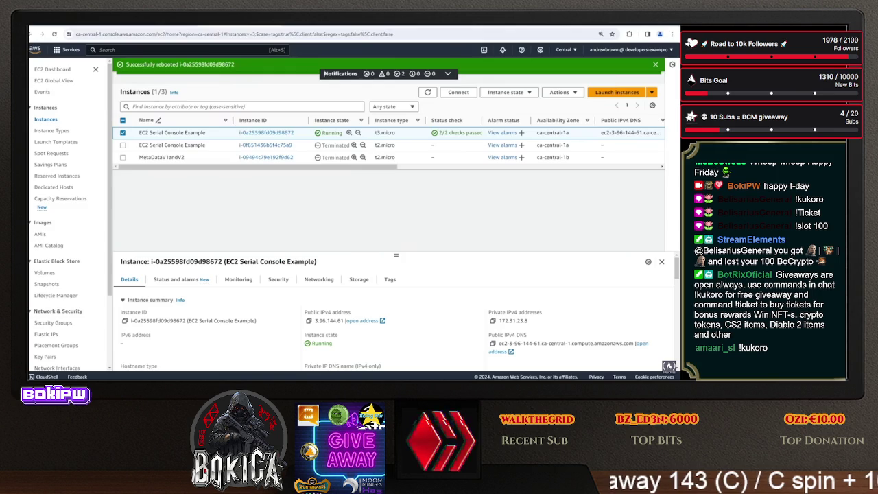
click(458, 92)
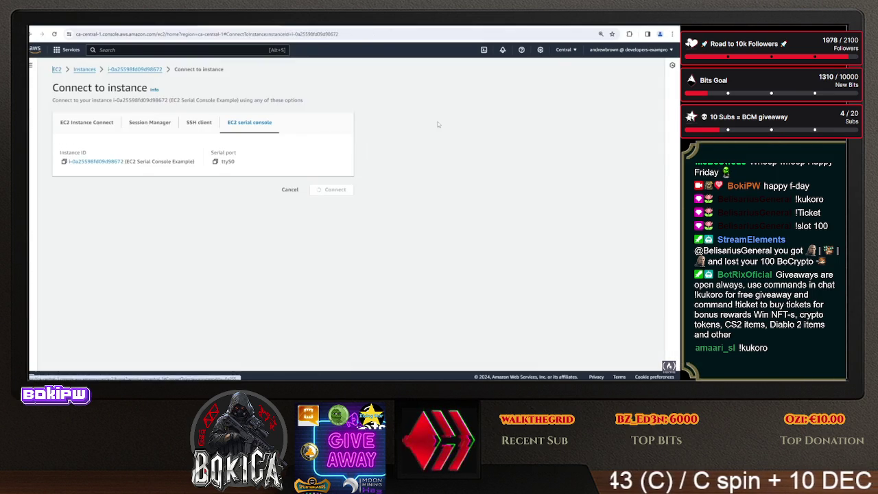
- Reload the Session Manager connect page to clear the warning and start a shell session
click(161, 123)
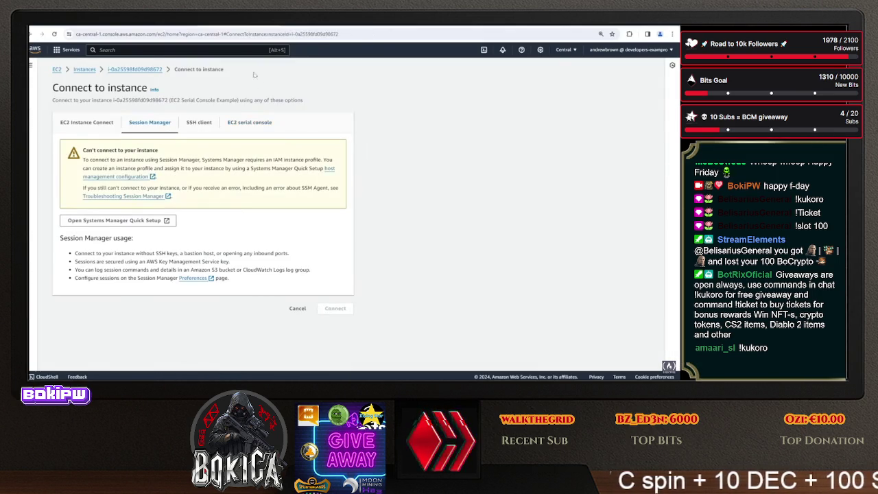
click(247, 34)
key(Return)
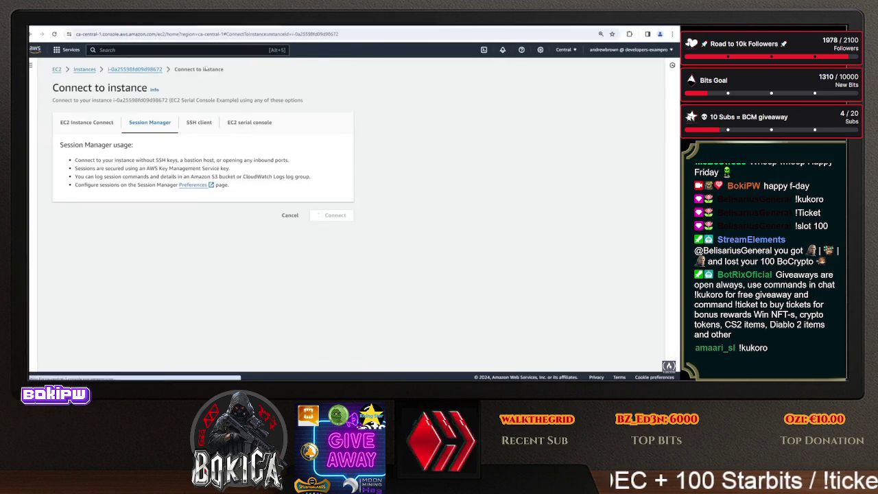
click(329, 217)
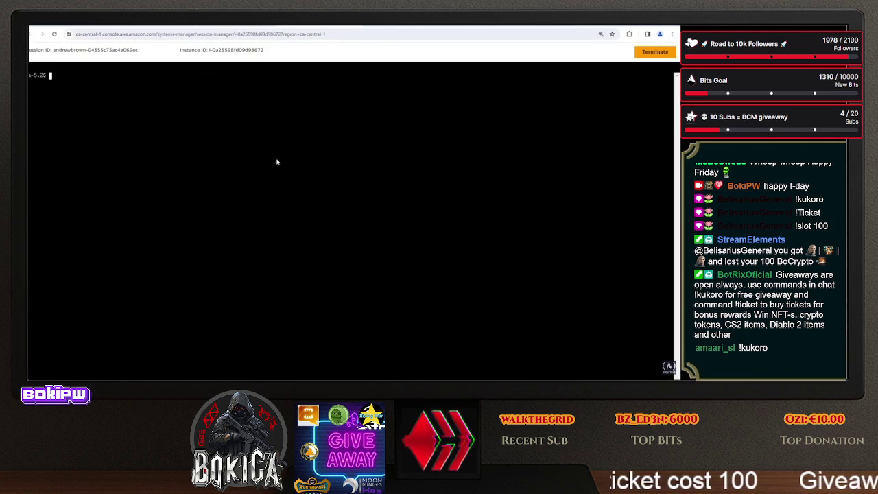
- Run sudo passwd root, set and confirm a new root password, then request session termination
text(sudo su)
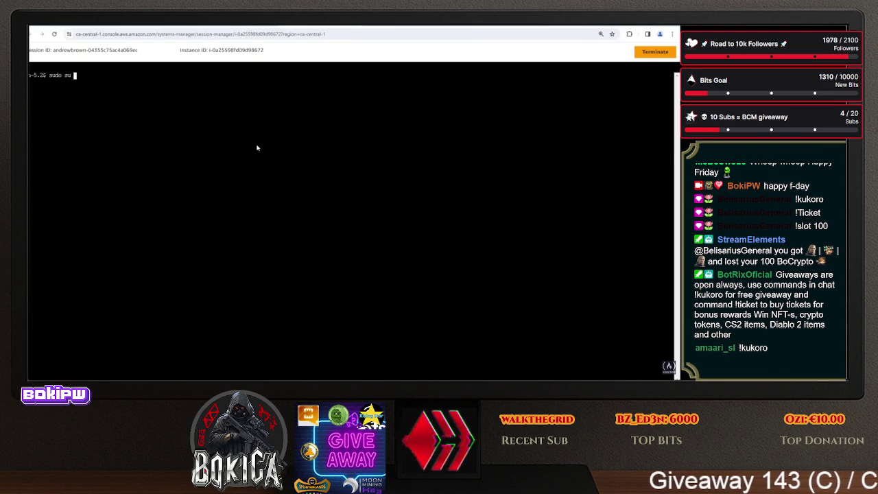
text( er)
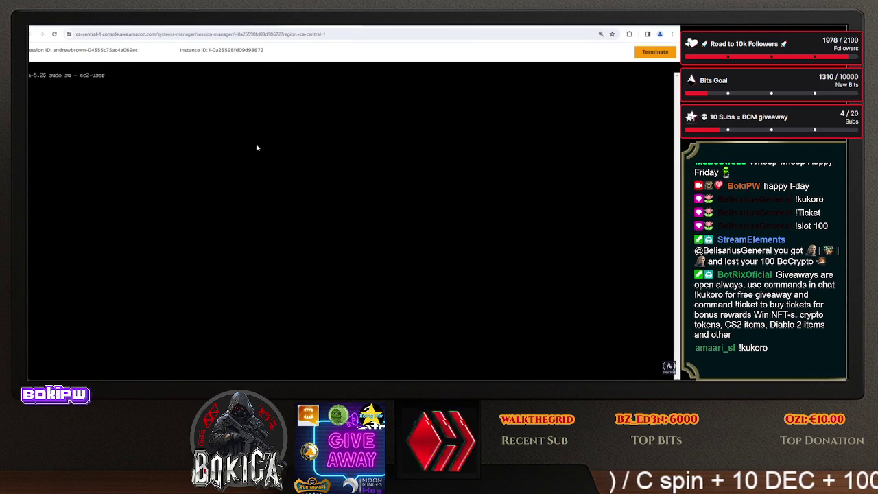
key(BackSpace)
key(BackSpace)
key(BackSpace)
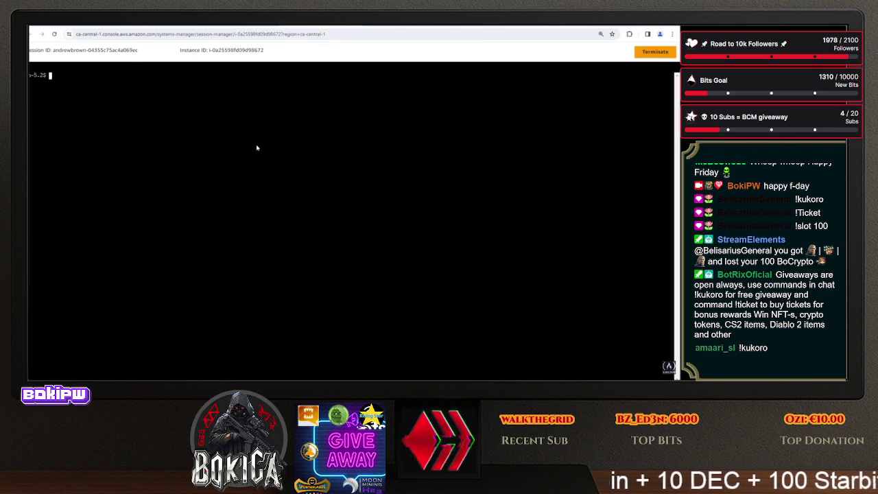
text(asswd)
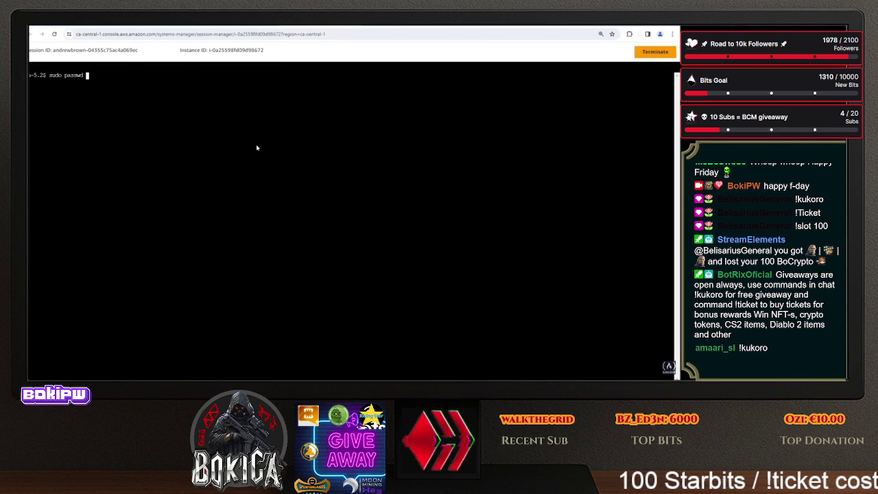
text( root)
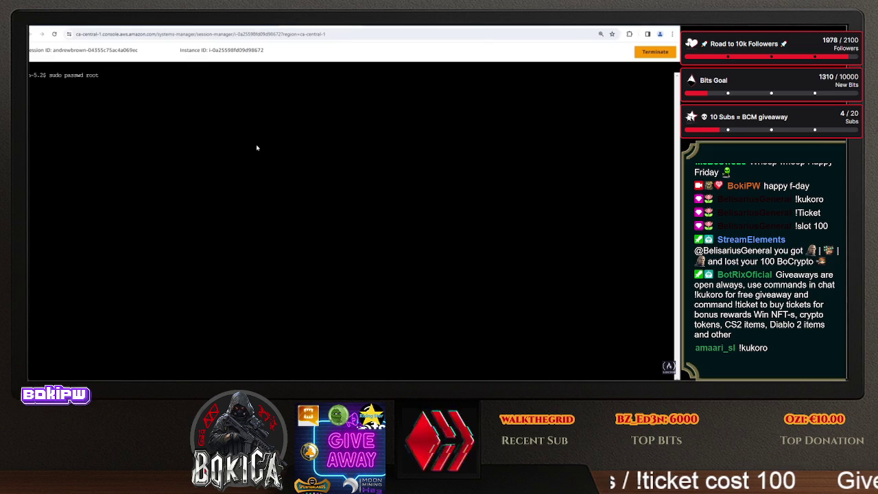
key(Return)
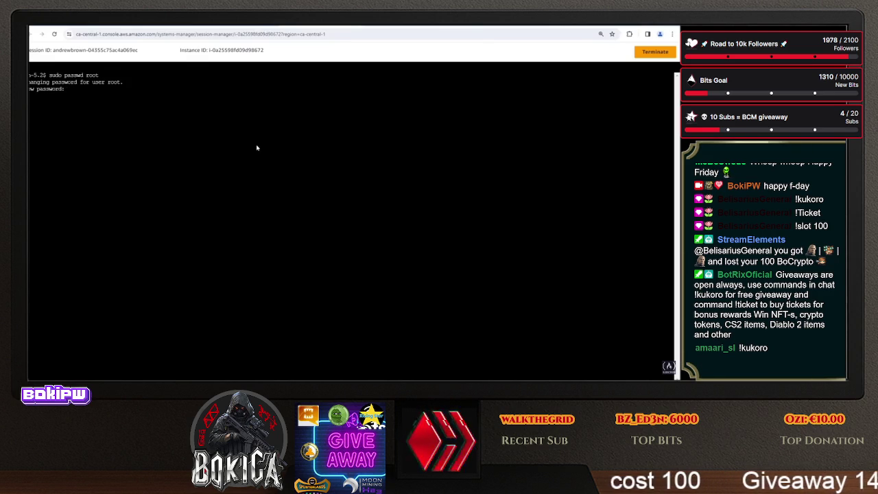
key(Return)
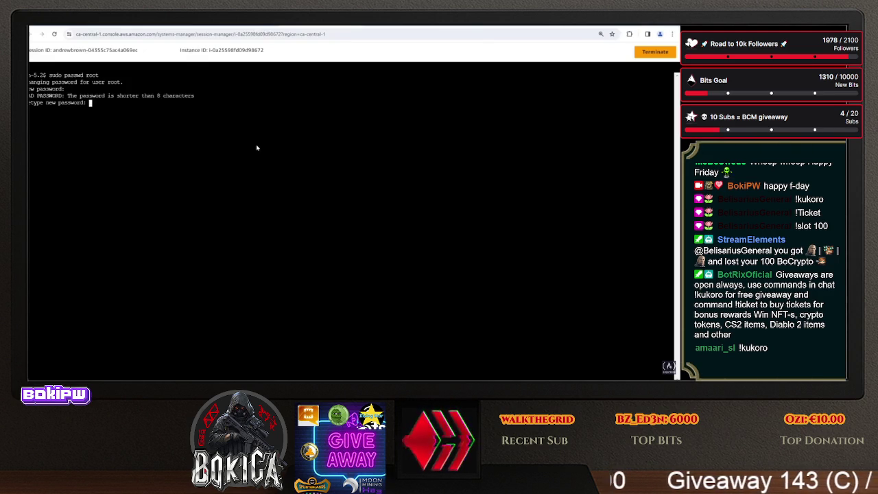
key(Return)
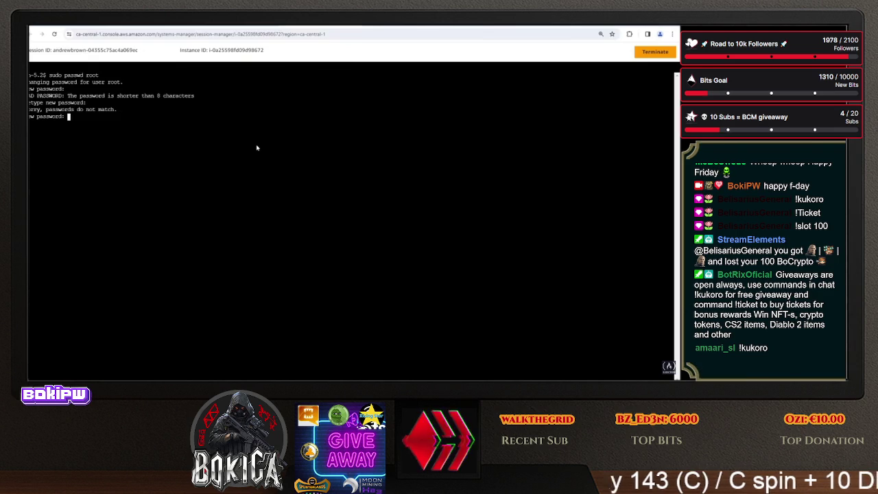
key(Return)
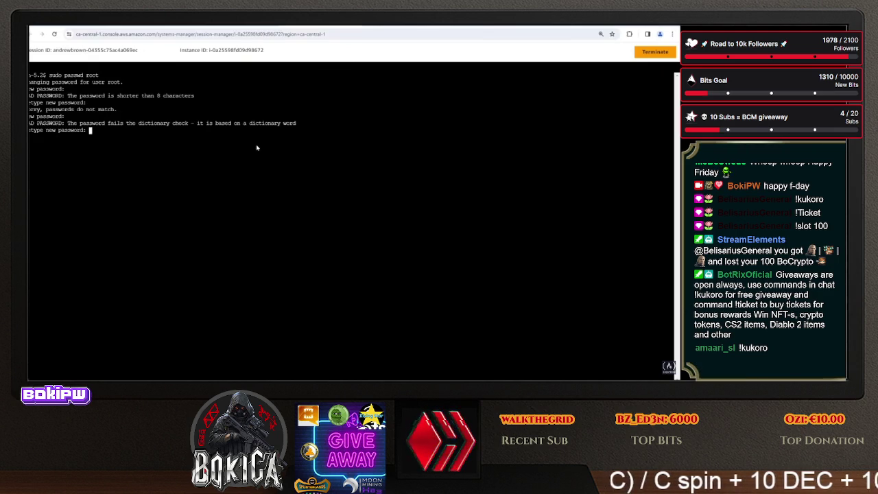
key(Return)
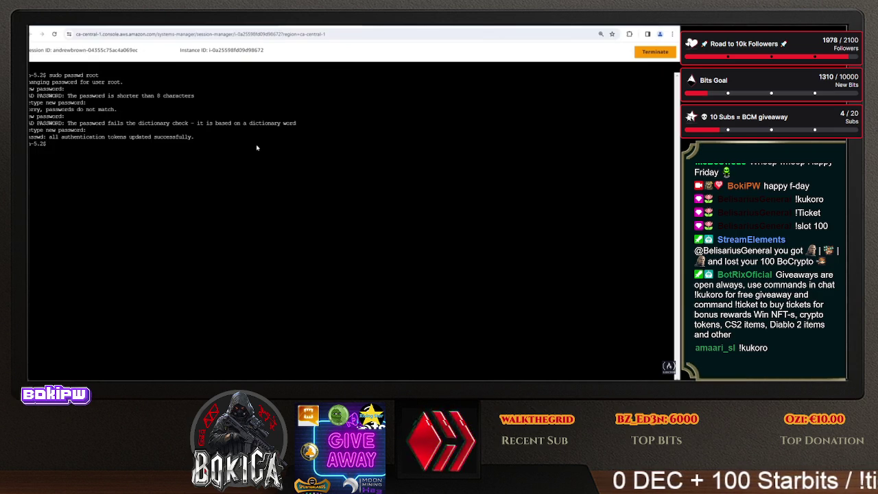
click(655, 51)
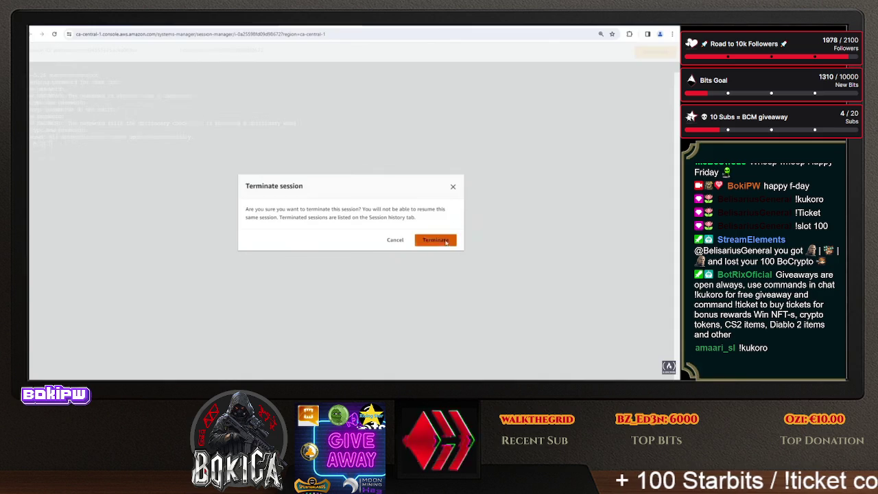
- Terminate the Session Manager session and open the instance's EC2 serial console connect page
click(434, 239)
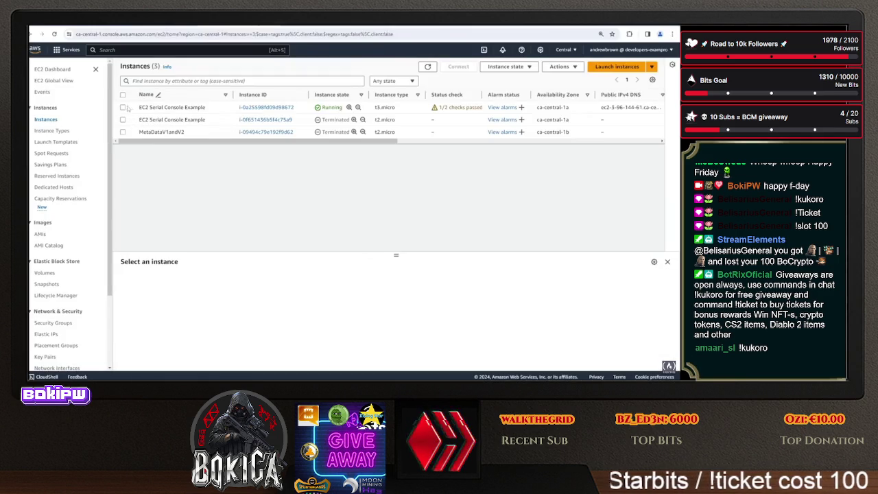
click(427, 67)
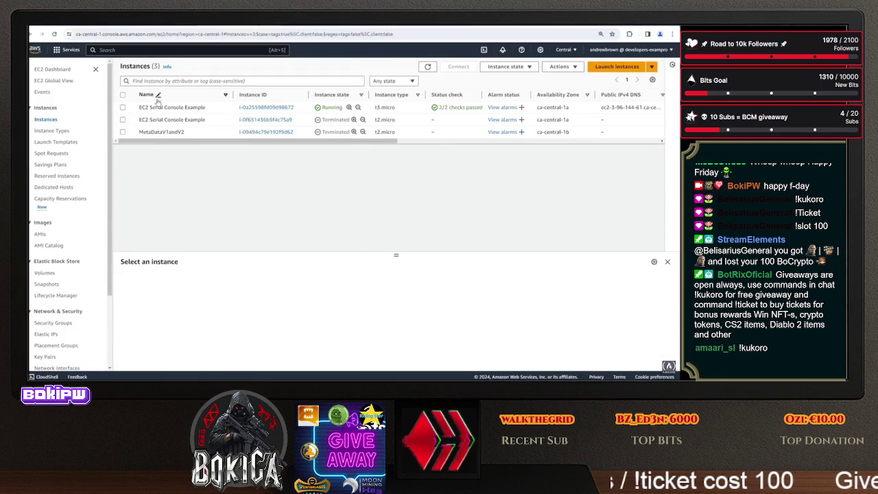
click(122, 107)
click(458, 66)
click(277, 124)
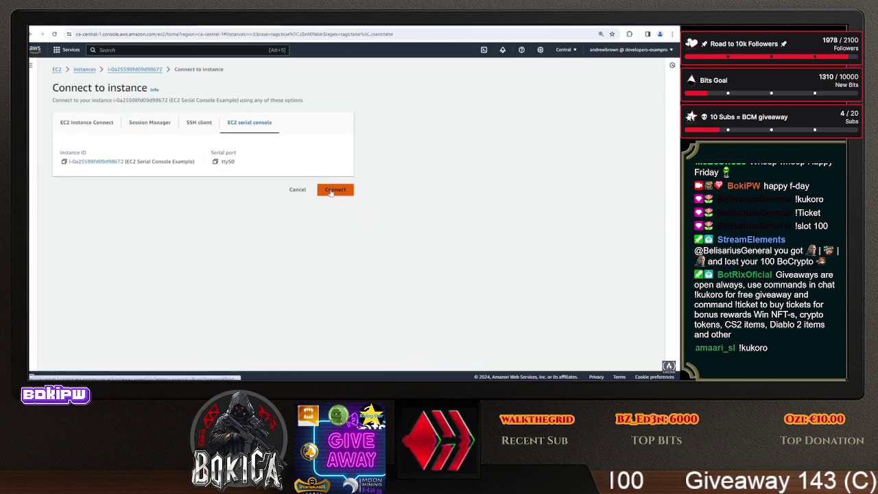
- Connect to the serial console and log in as root with its password
click(334, 190)
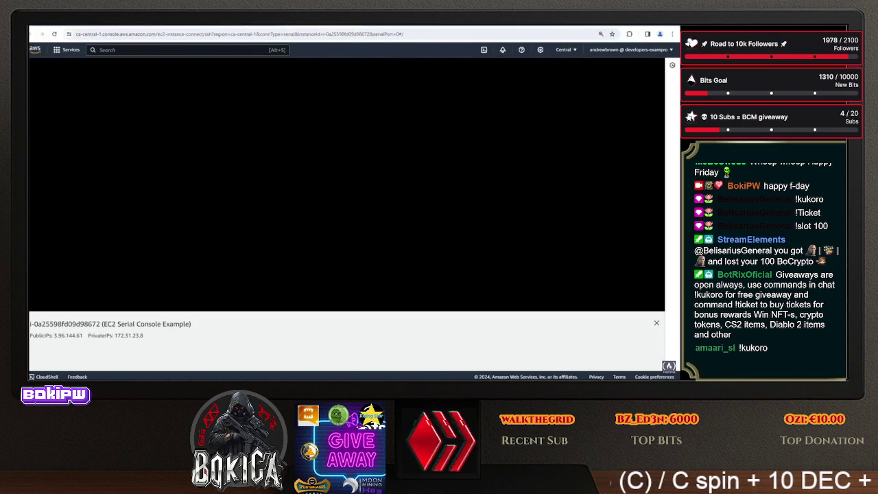
key(Return)
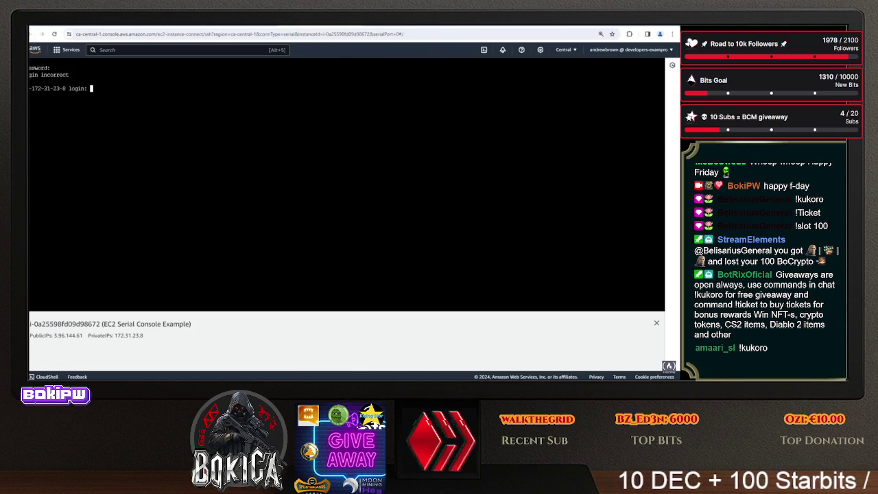
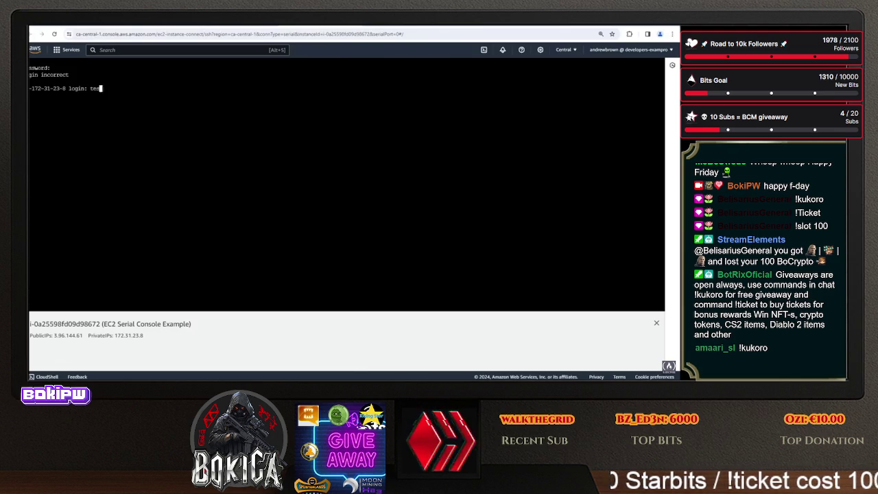
text(root)
key(Return)
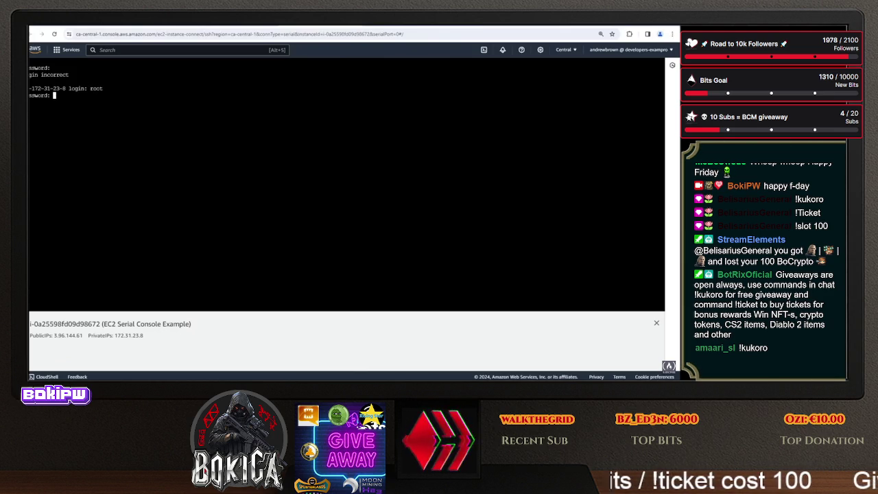
key(Return)
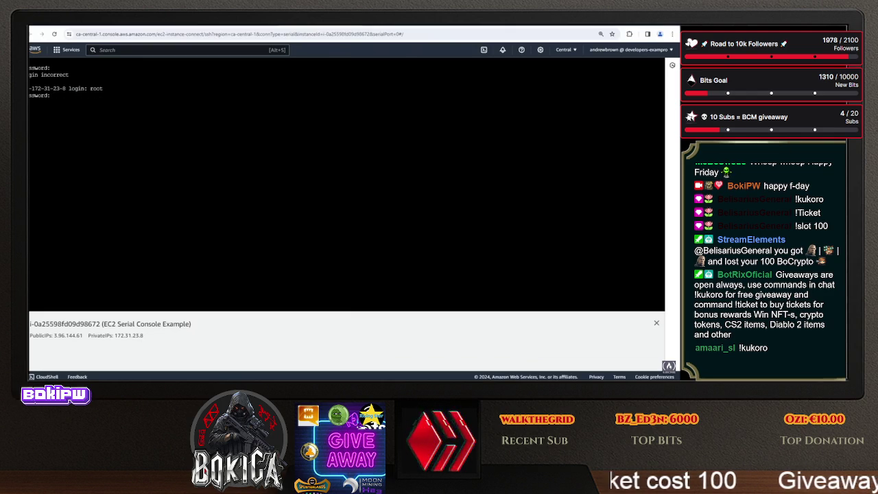
- Run ls in root's home directory and return to the AWS blog article
text(ls)
key(Return)
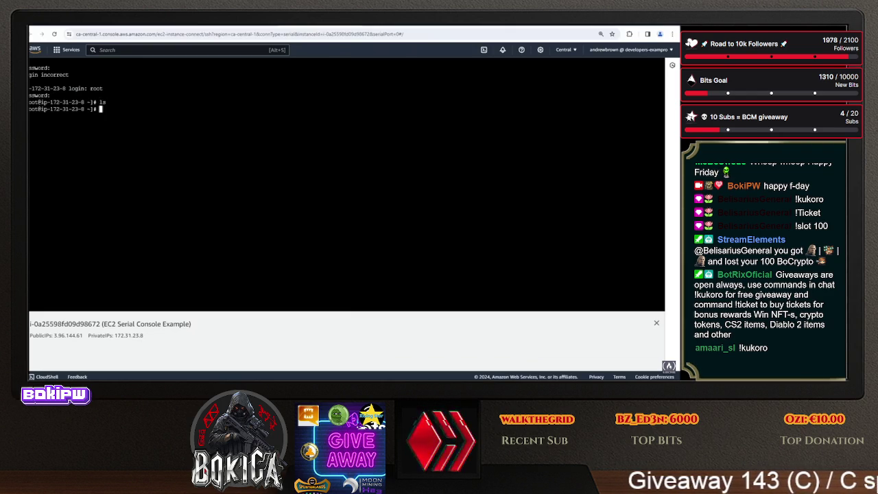
key(ctrl+Tab)
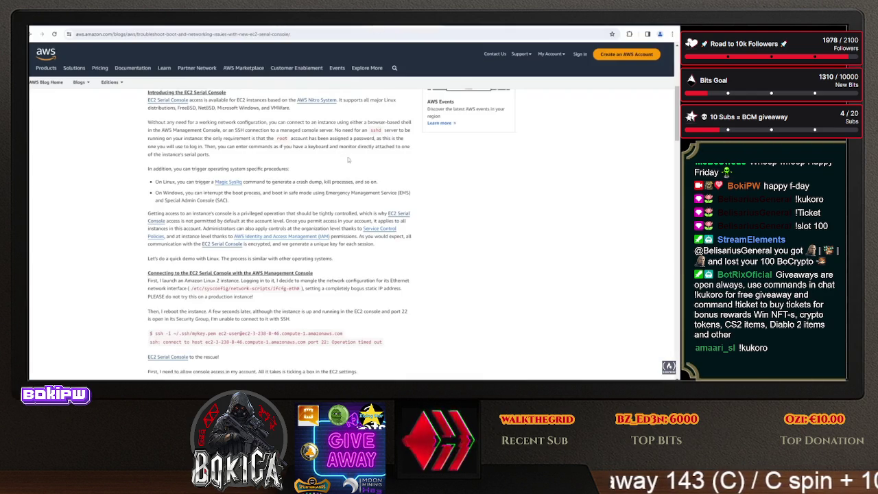
- Review the blog's eth0 config-mangling step and highlight the ifcfg-eth0 file path
scroll(163, 130, down, 5)
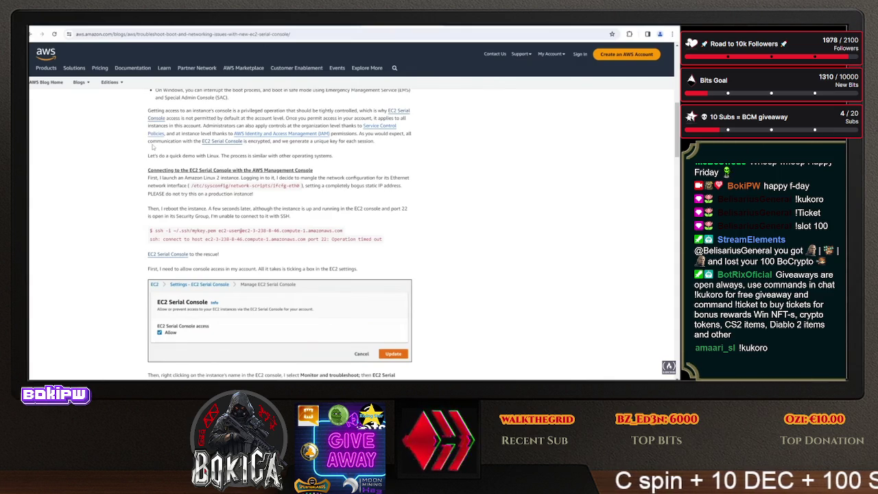
scroll(165, 155, up, 3)
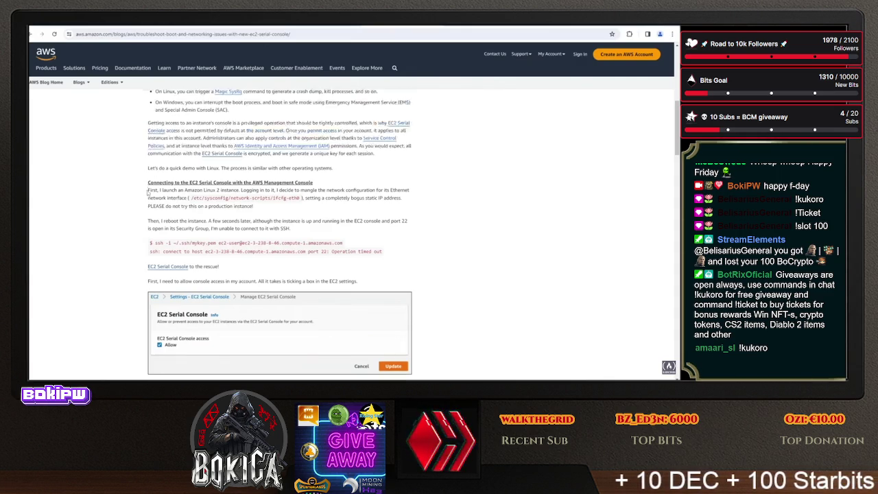
scroll(152, 194, down, 1)
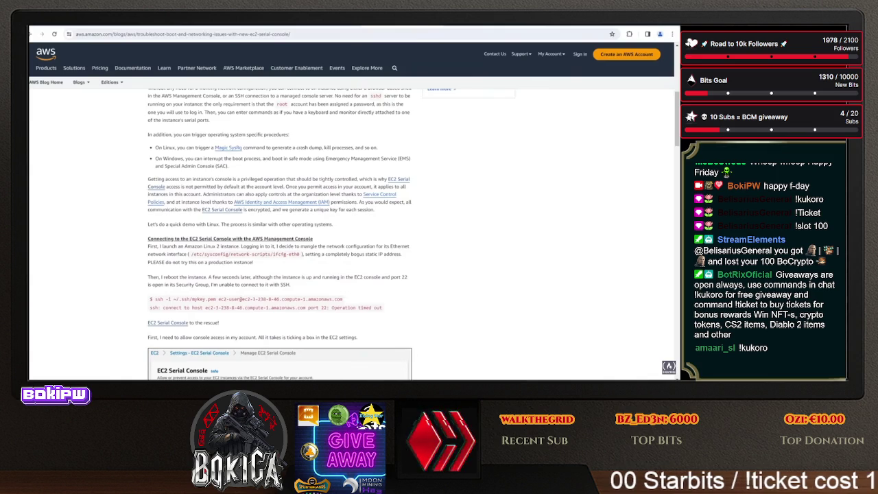
drag(199, 253, 301, 254)
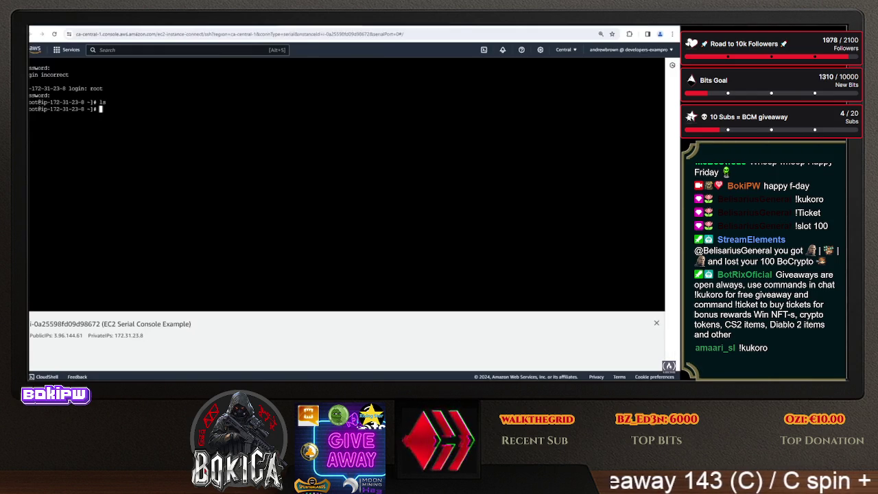
- Run ifconfig to show eth0 at 172.31.23.8 and loopback, then begin typing cat /e/
text(onfig)
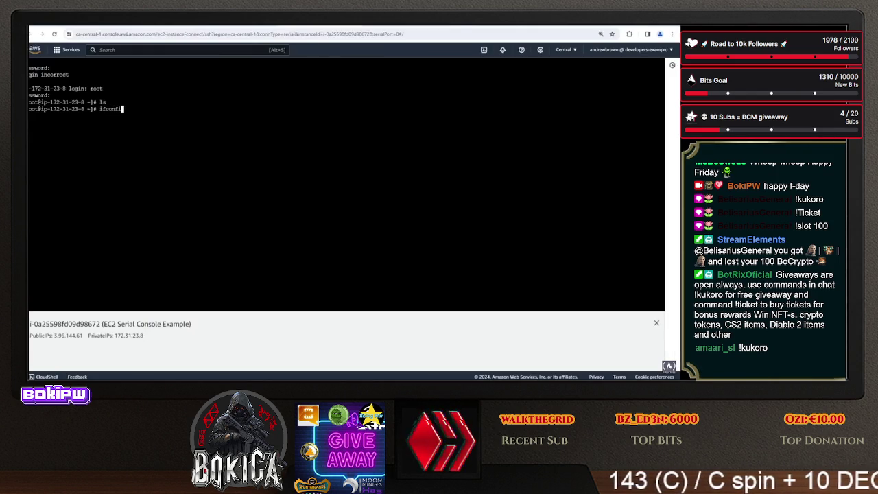
key(Return)
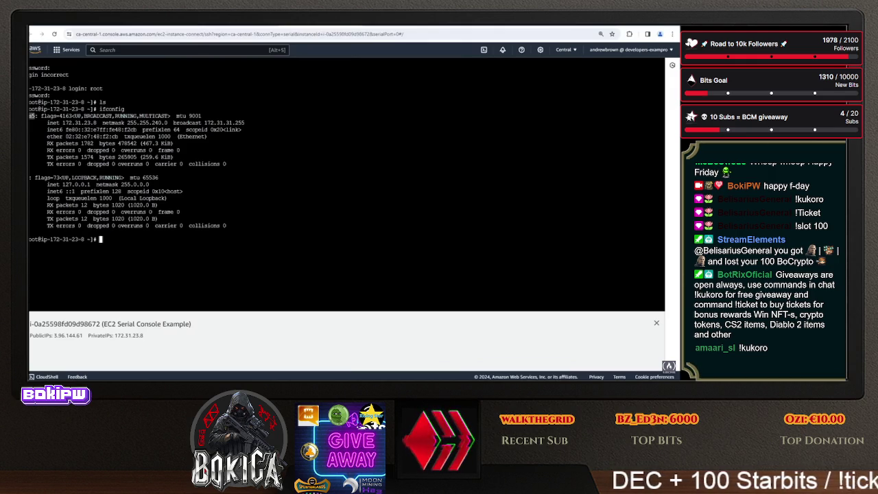
click(401, 27)
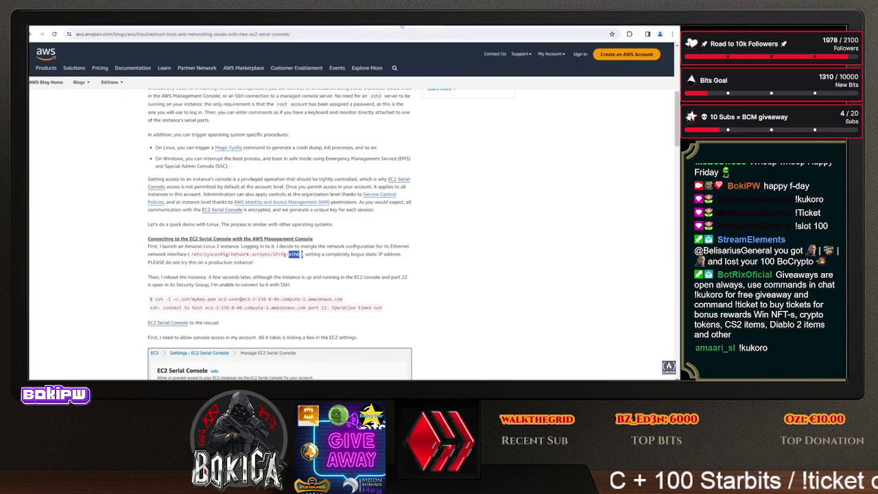
click(337, 26)
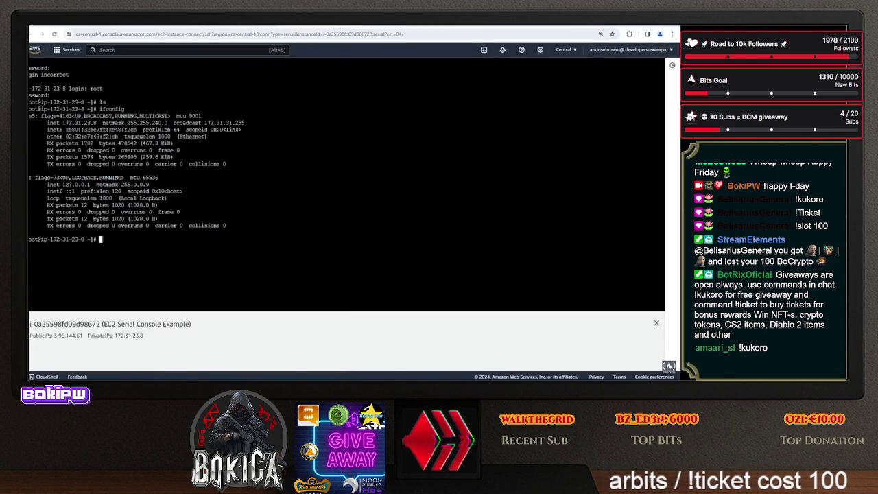
text(cat /e)
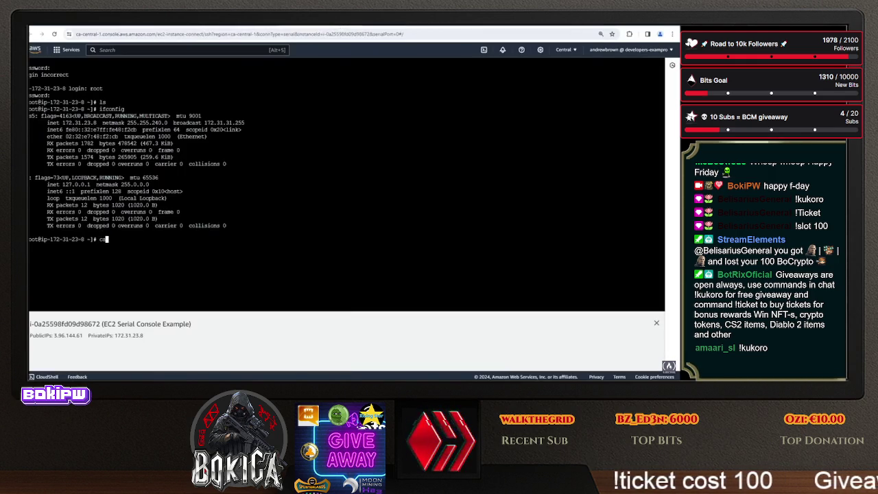
text(/etc/)
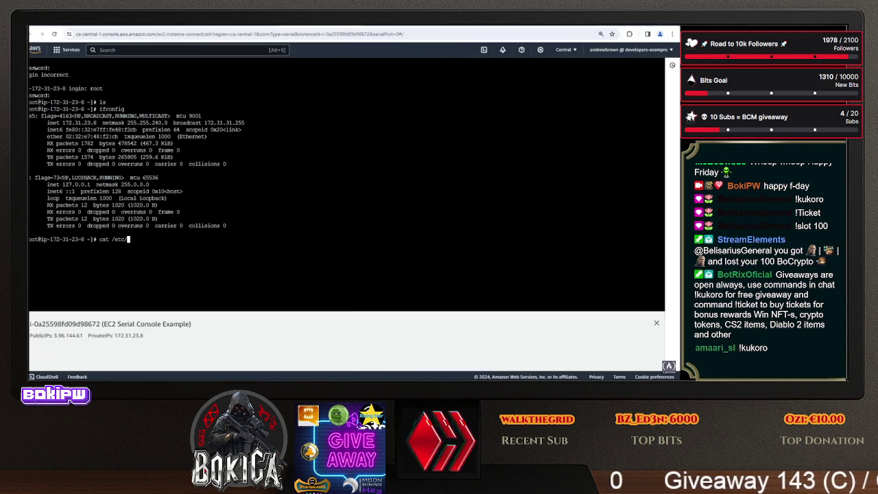
- Tab-complete the cat path to /etc/sysconfig, checking the blog article for the path
click(388, 27)
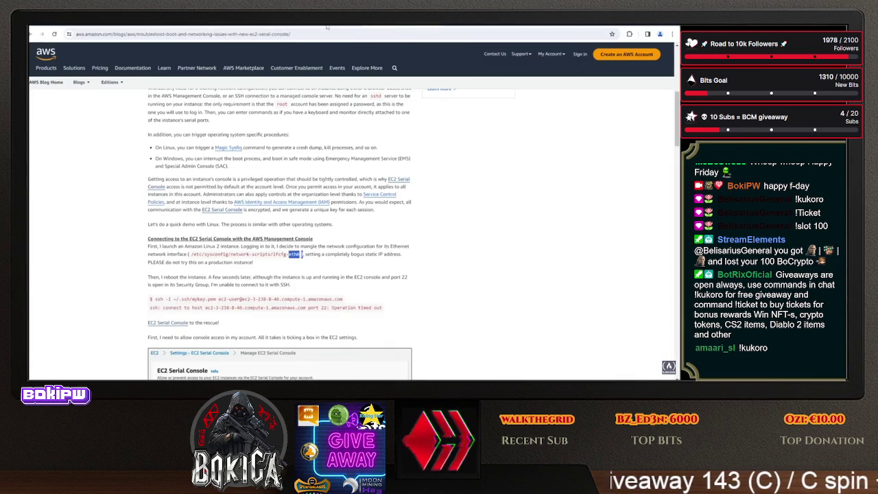
click(327, 28)
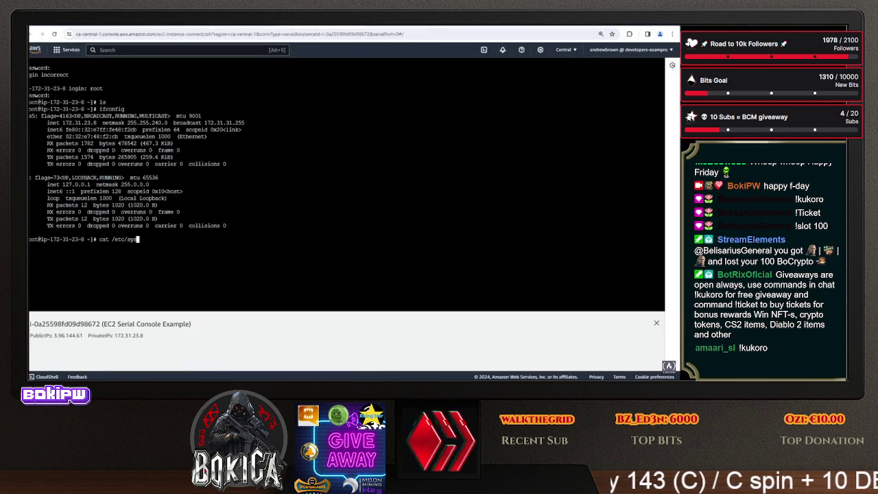
key(Tab)
key(Tab)
key(Tab)
key(Tab)
key(Tab)
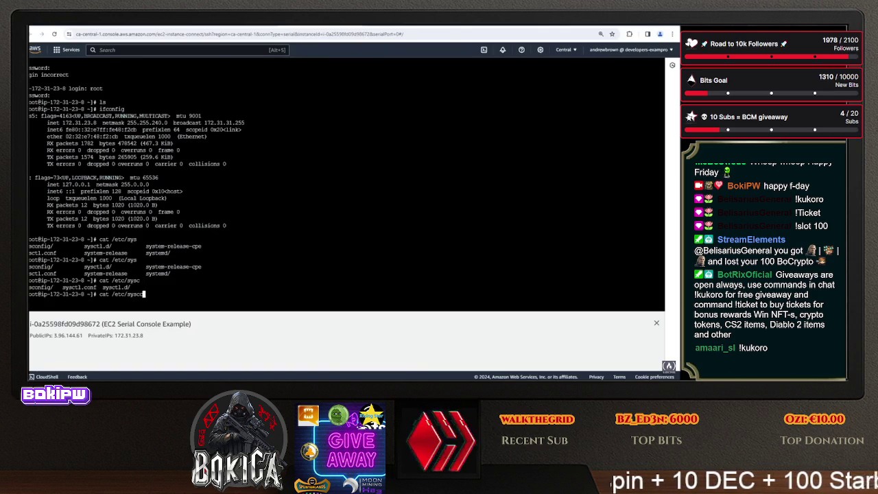
key(Tab)
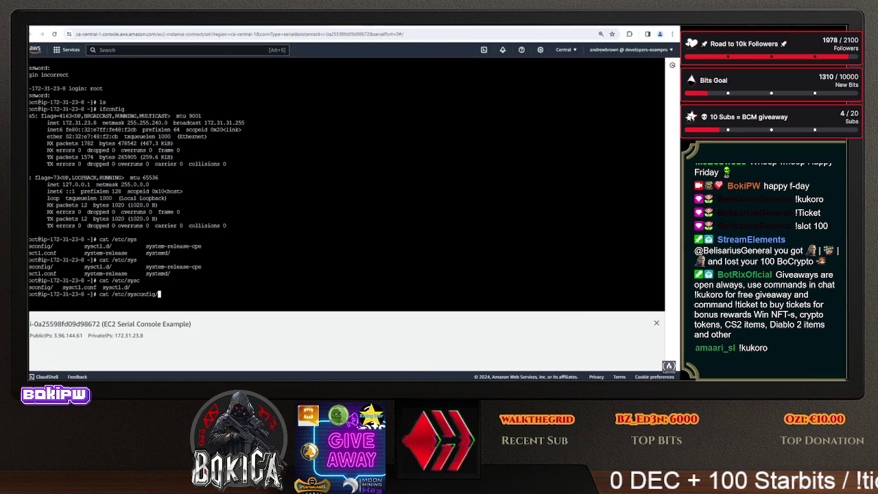
click(387, 26)
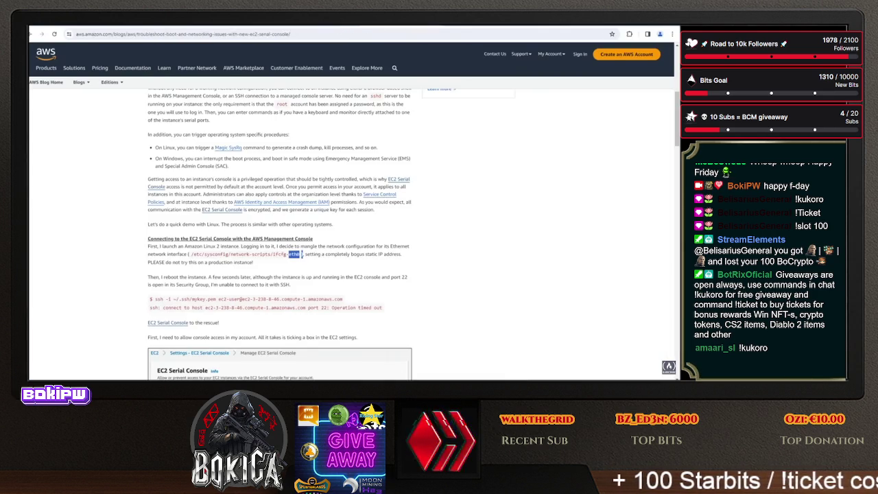
click(340, 27)
- Complete network-scripts/ifcfg-eth0 and display the file's contents
text(network)
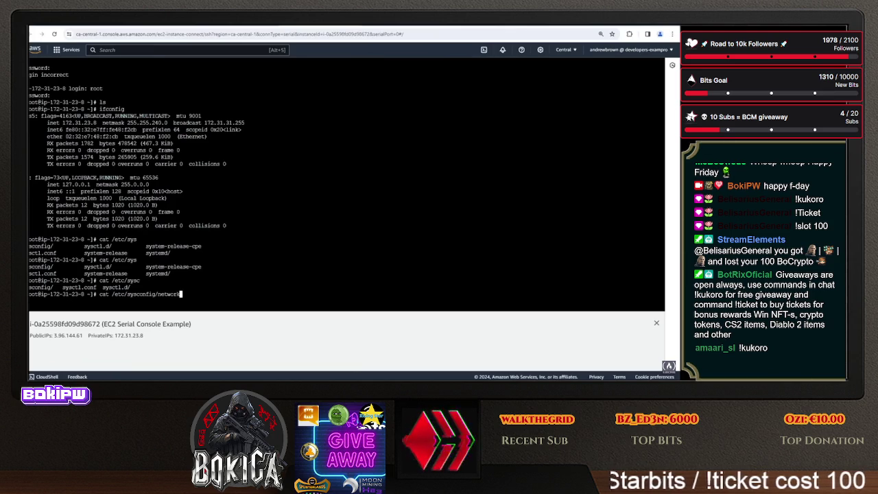
text(-)
key(Tab)
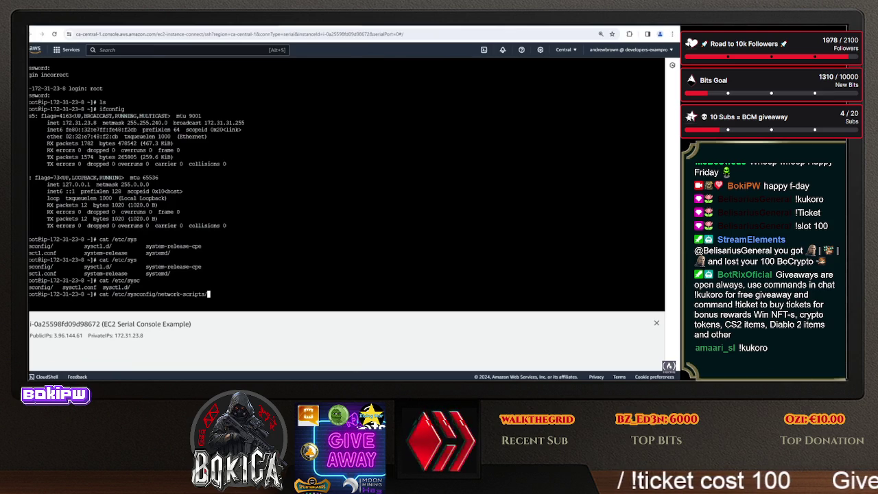
click(398, 28)
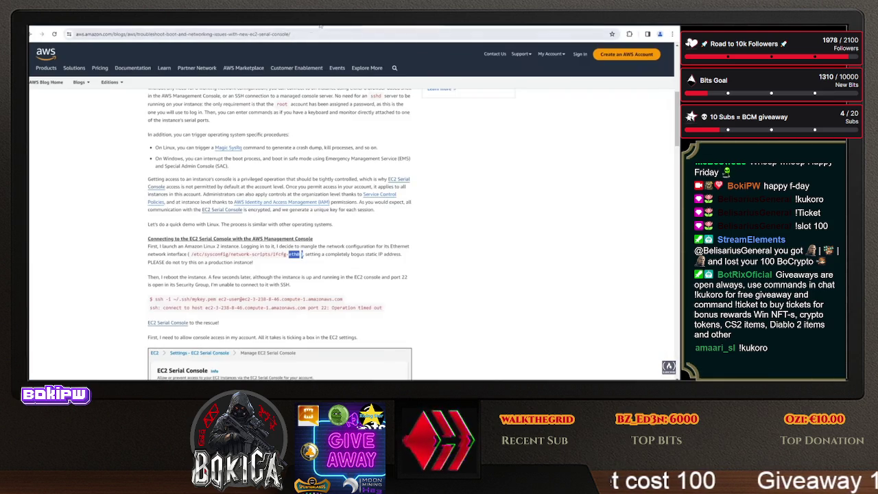
click(374, 26)
text(ifcfg-eth0)
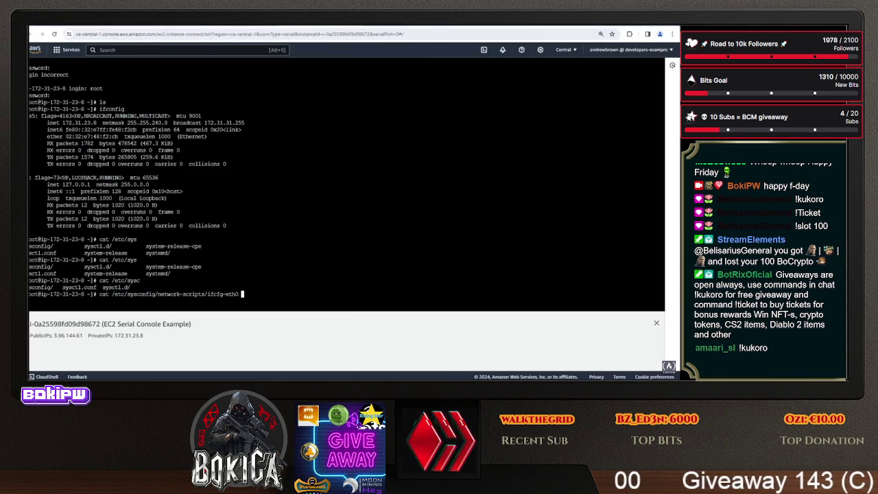
key(BackSpace)
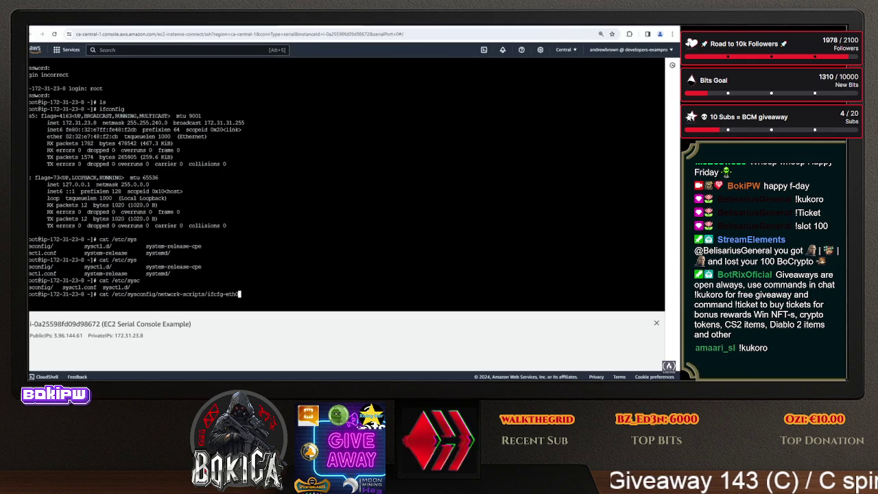
key(Return)
- Rerun the command as ls to confirm ifcfg-eth0 exists, then highlight its contents
key(Up)
key(Home)
key(Right)
key(Right)
key(Delete)
key(BackSpace)
key(BackSpace)
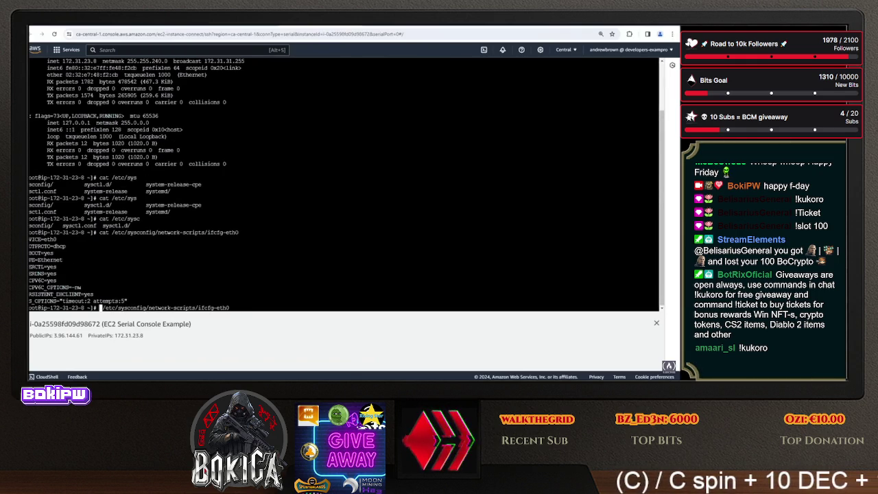
text(ls)
key(Return)
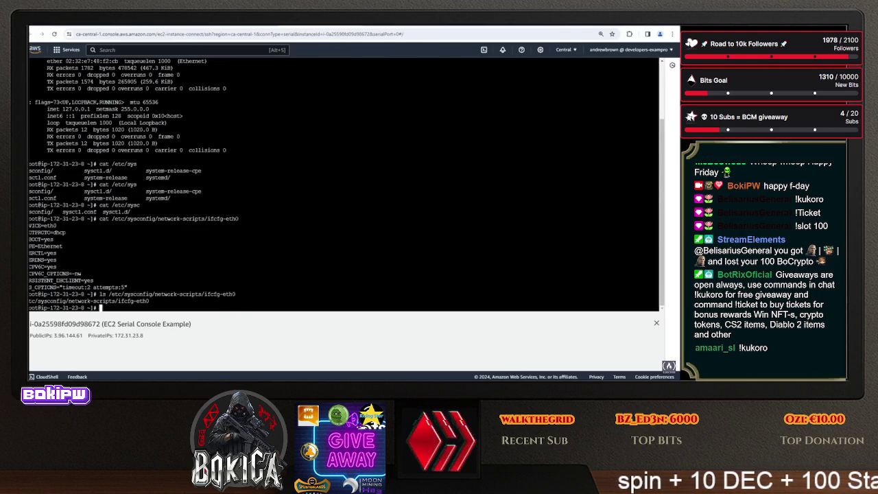
scroll(343, 181, up, 3)
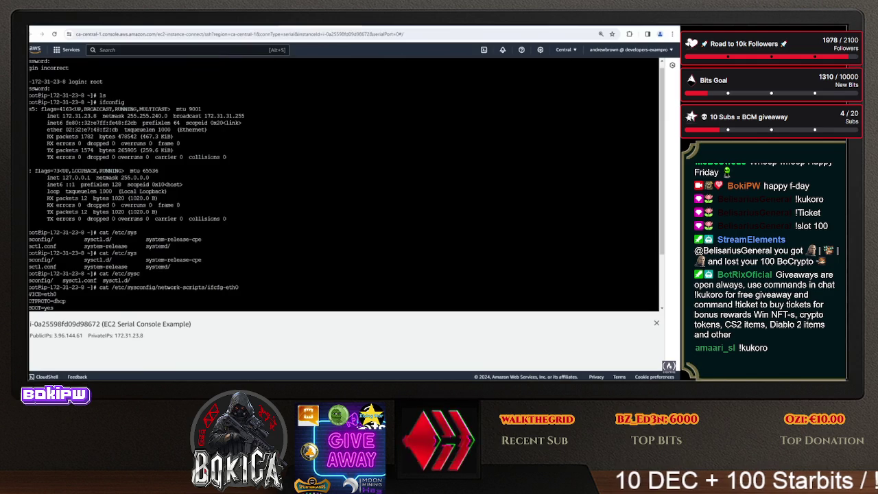
scroll(343, 181, down, 3)
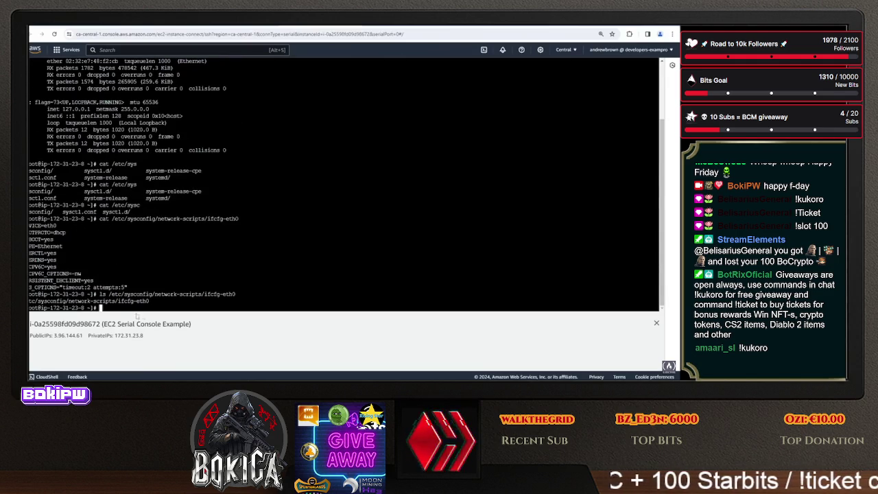
mouse_move(29, 225)
mouse_down()
mouse_move(83, 287)
mouse_move(143, 286)
mouse_up()
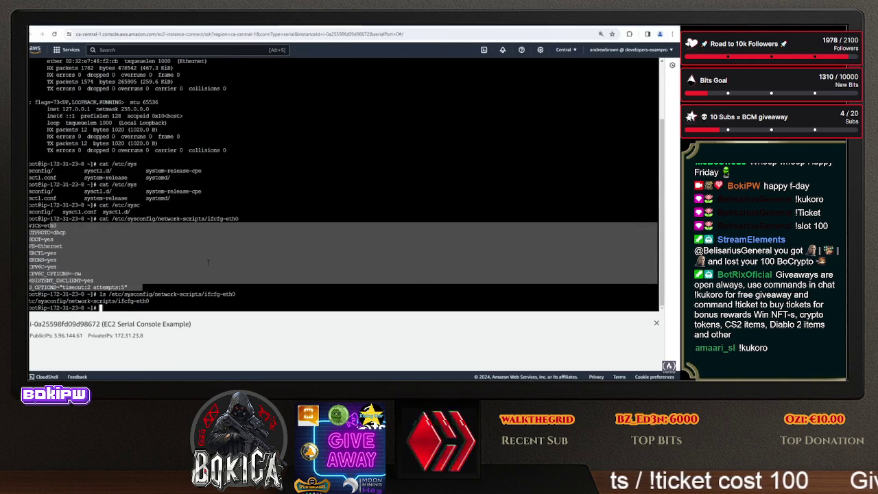
- Read further down the blog article, then select EC2 Serial Console Example in the Instances list
key(ctrl+Tab)
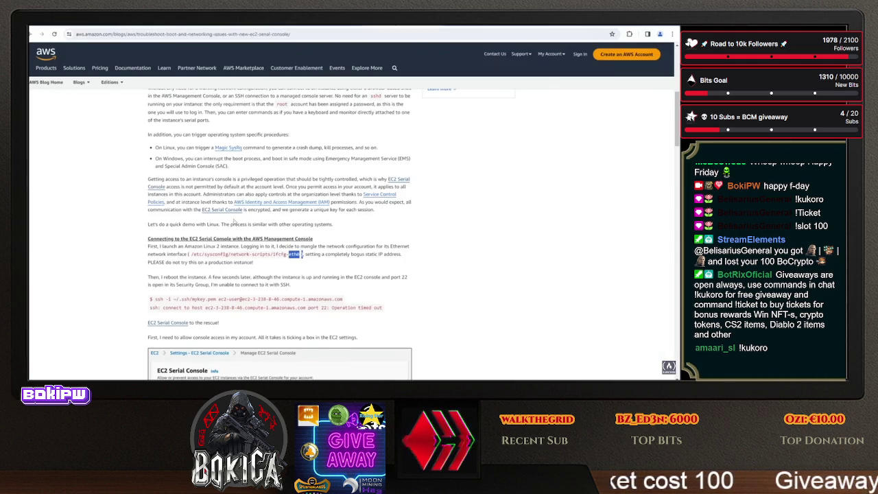
scroll(112, 148, down, 3)
scroll(112, 147, down, 2)
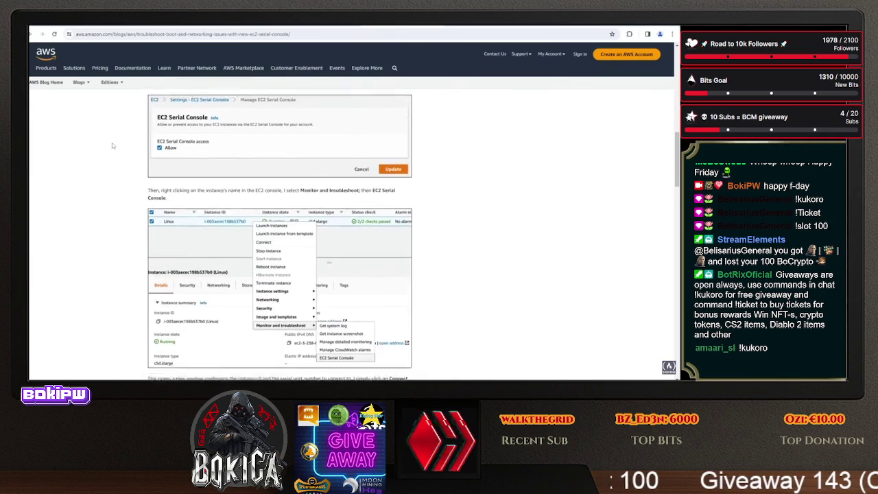
scroll(113, 144, down, 2)
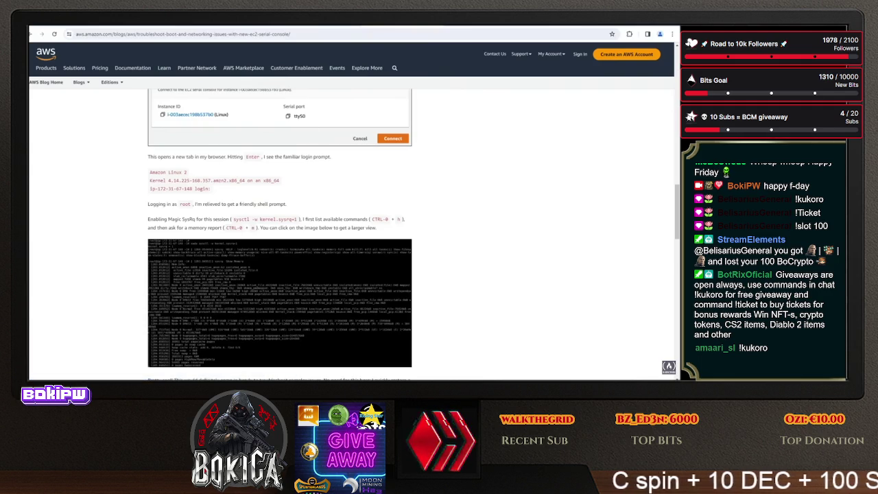
key(ctrl+Tab)
key(ctrl+Tab)
key(ctrl+Tab)
key(ctrl+Tab)
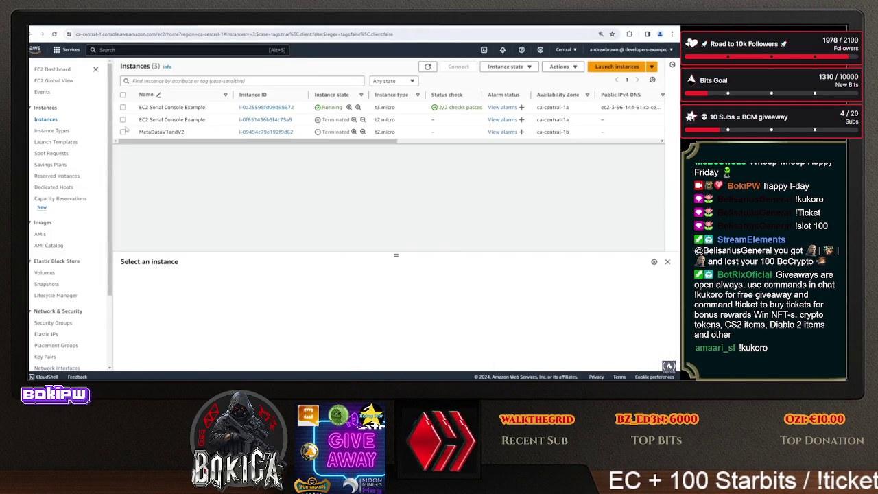
click(123, 107)
- Open a Session Manager session on the instance and switch user with sudo su - ec2-user
click(123, 107)
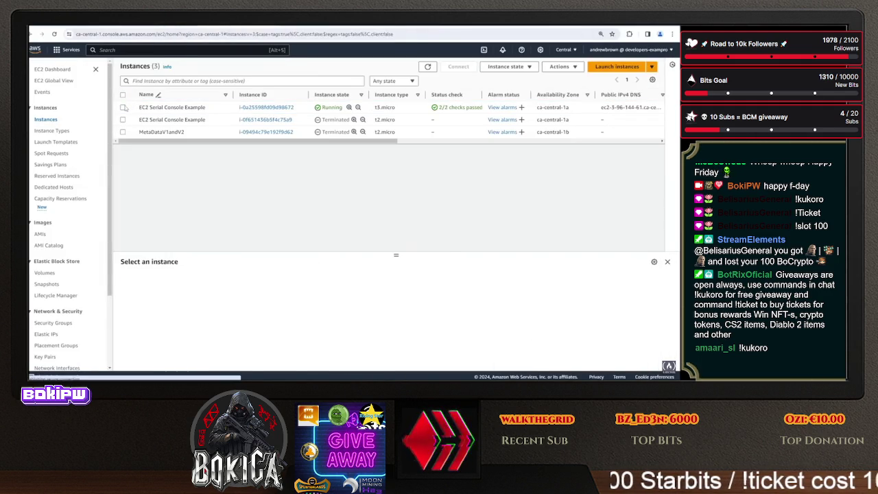
click(123, 107)
click(458, 67)
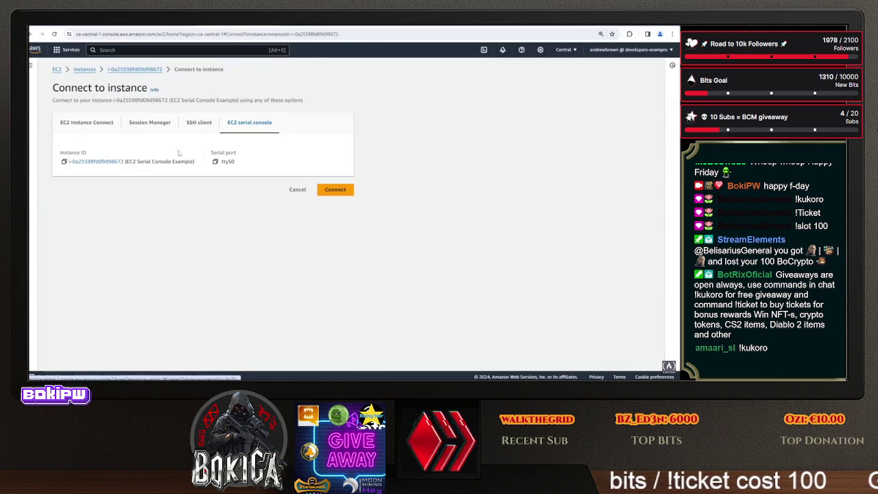
click(334, 217)
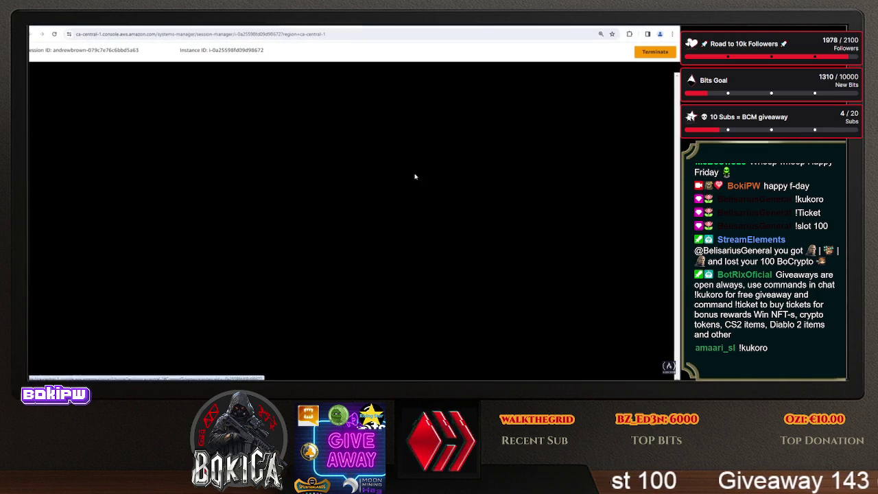
text(sudo su)
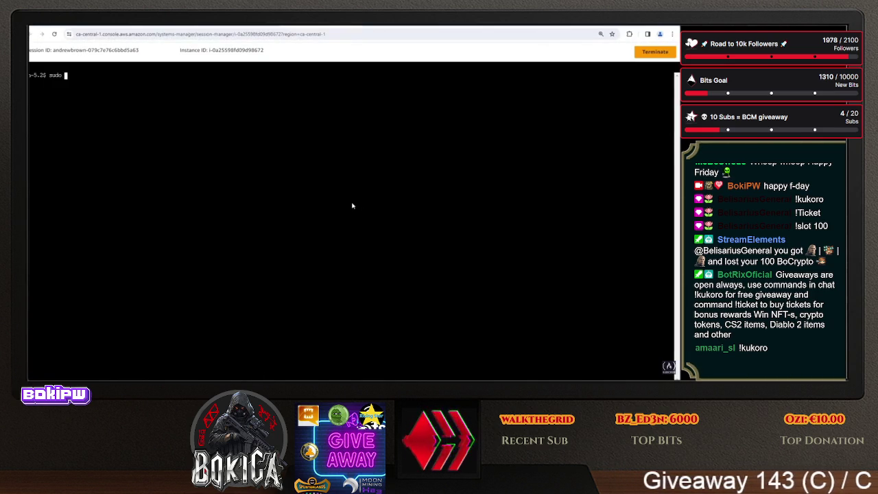
text( - ec2-user)
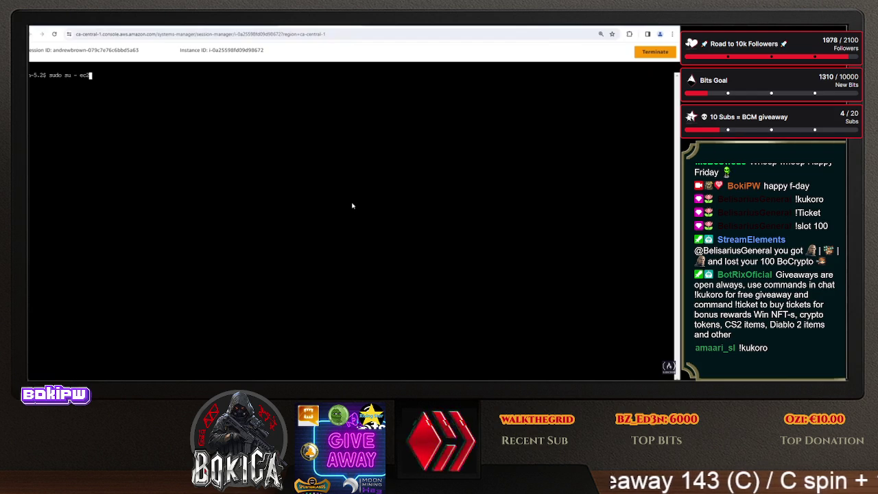
key(Return)
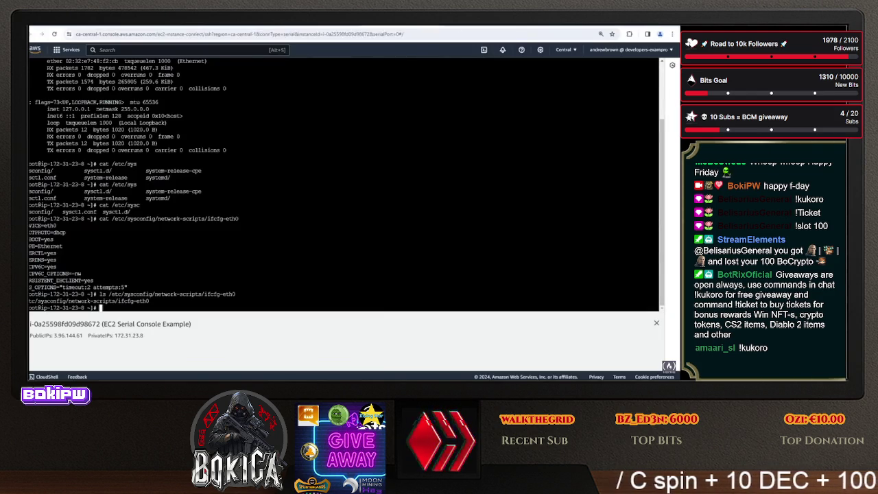
- Copy the ifcfg-eth0 path, print the file with cat, and return to the blog post
mouse_move(108, 293)
mouse_down()
mouse_move(266, 294)
mouse_move(237, 294)
mouse_up()
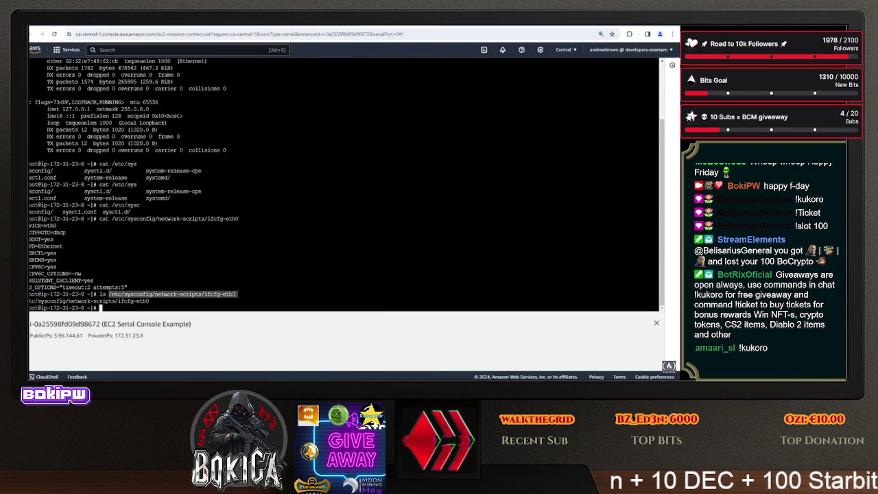
right_click(234, 295)
click(266, 175)
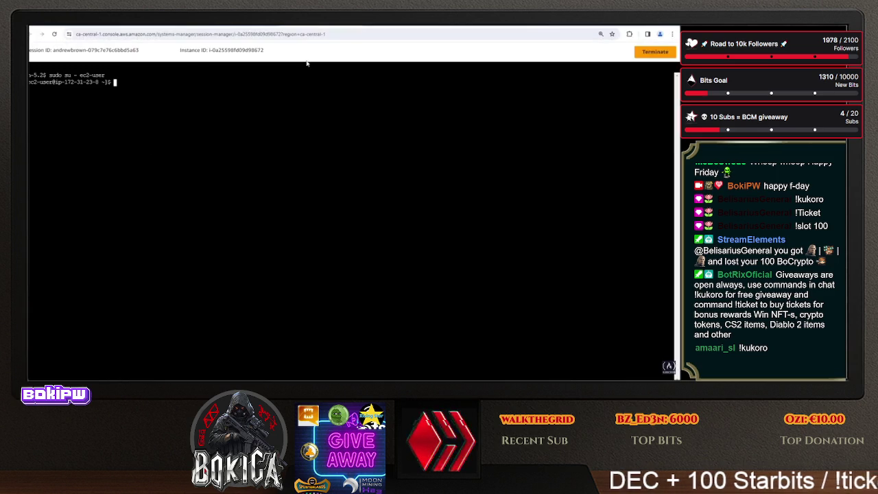
right_click(302, 127)
click(326, 199)
key(Home)
text(cat)
key(Return)
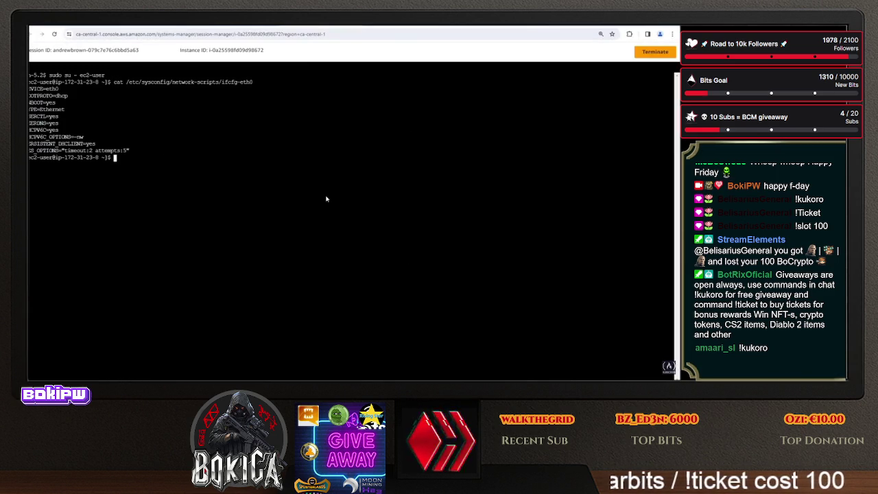
key(ctrl+Tab)
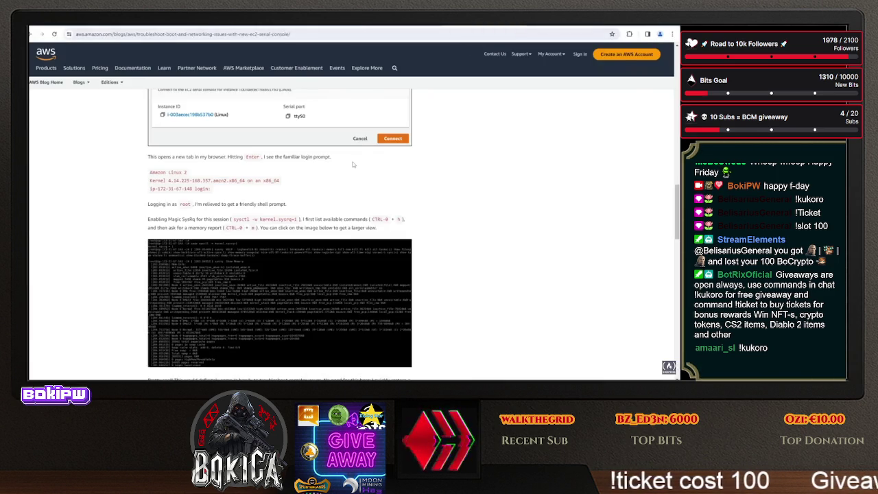
- Search for 'ec2 serial console aws docs' in a new browser tab
scroll(315, 181, up, 15)
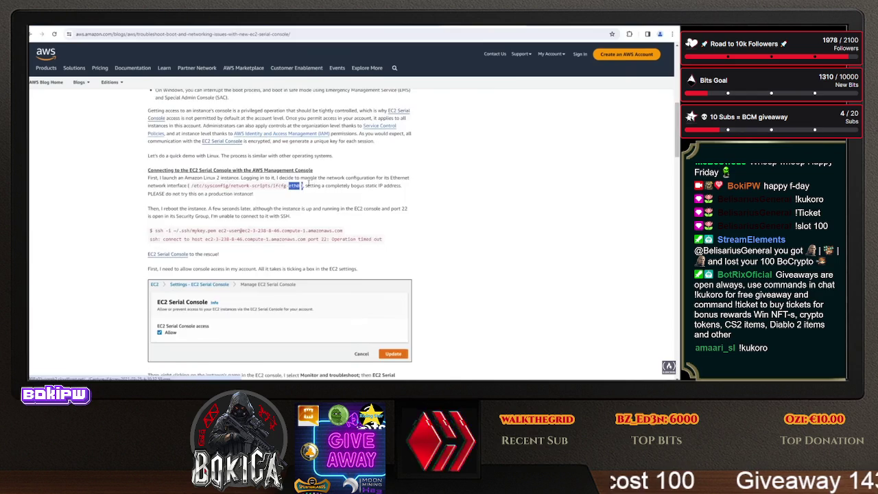
scroll(309, 182, up, 5)
scroll(297, 214, down, 5)
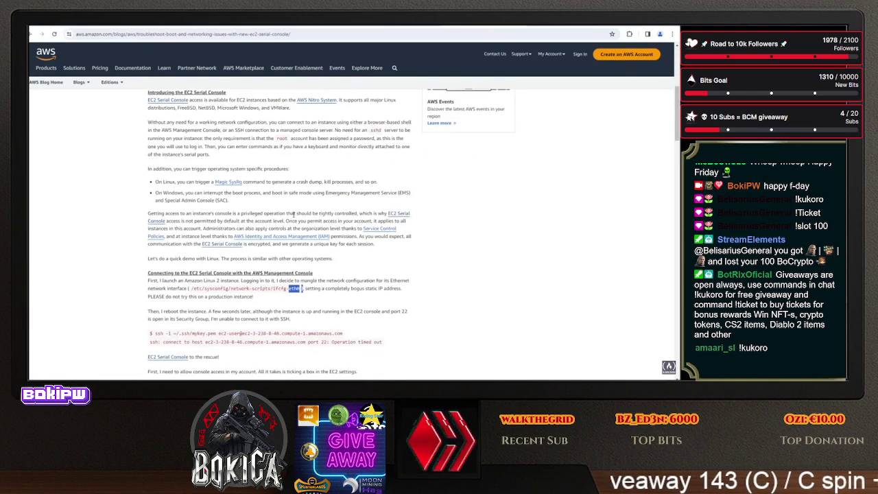
scroll(295, 213, down, 10)
scroll(294, 218, down, 20)
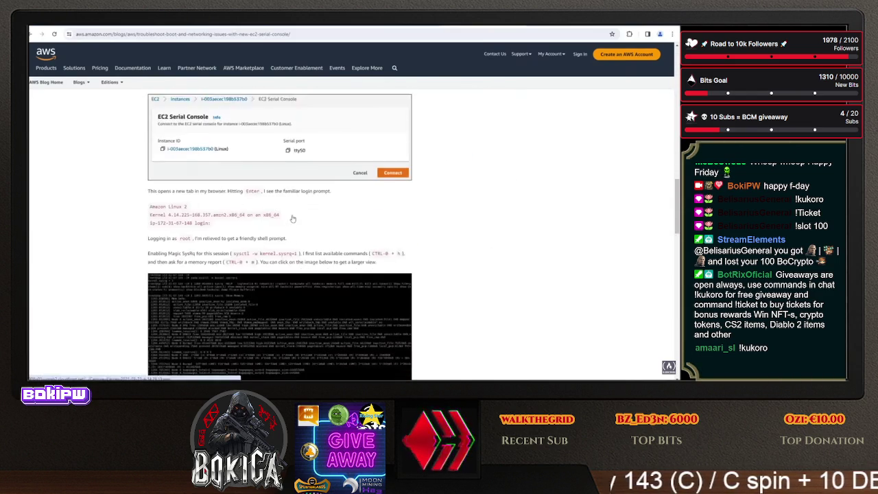
click(529, 26)
text(ec2 serial console aws docs)
key(Return)
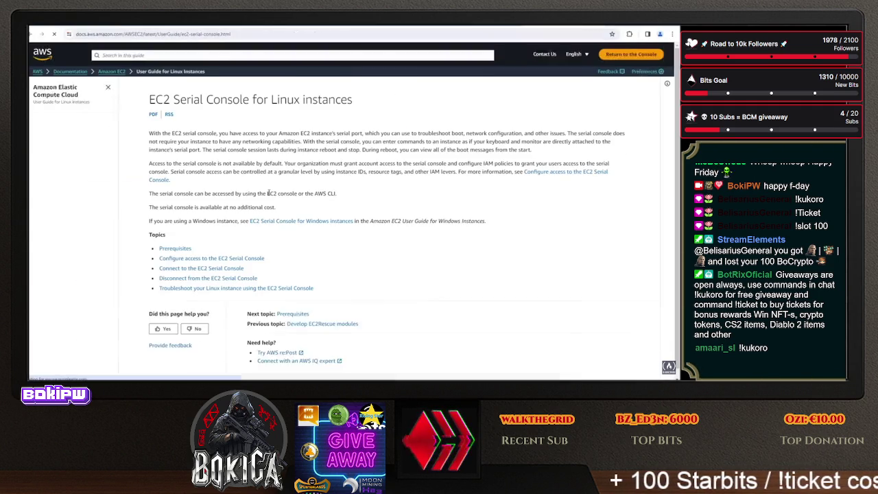
- Open the serial console guide's SysRq troubleshooting page and highlight the step on issuing a SysRq command
click(232, 287)
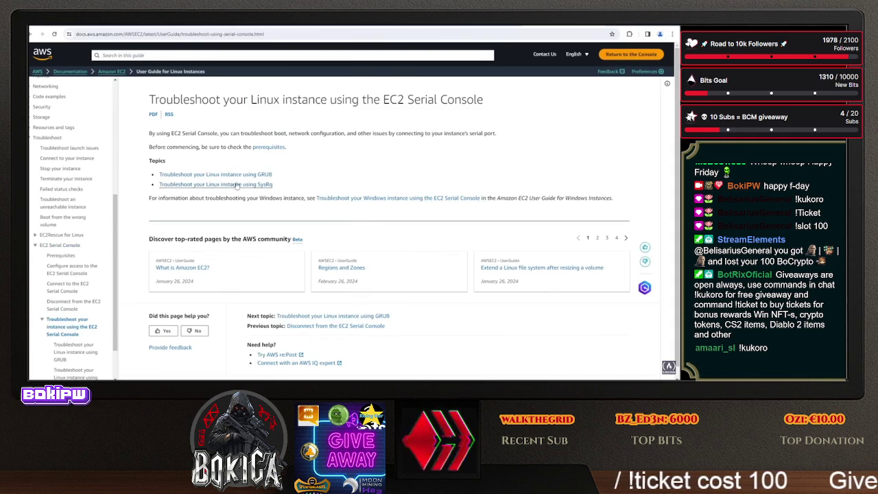
click(231, 185)
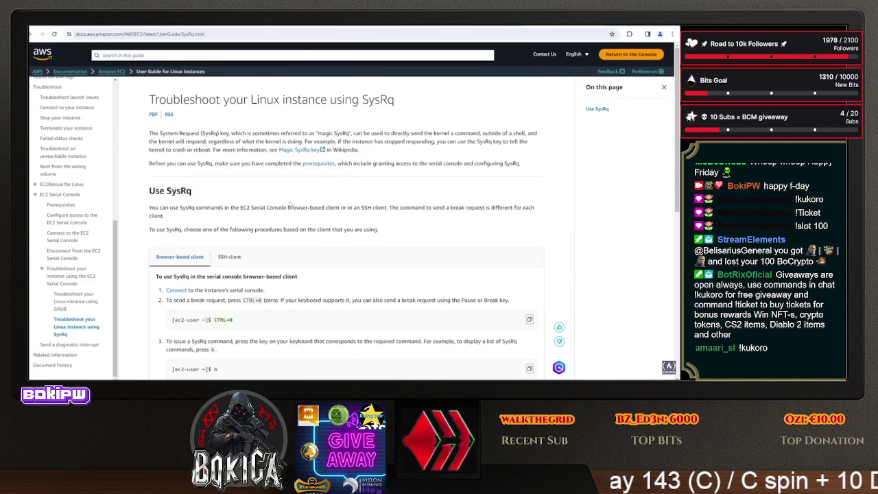
click(241, 254)
key(Left)
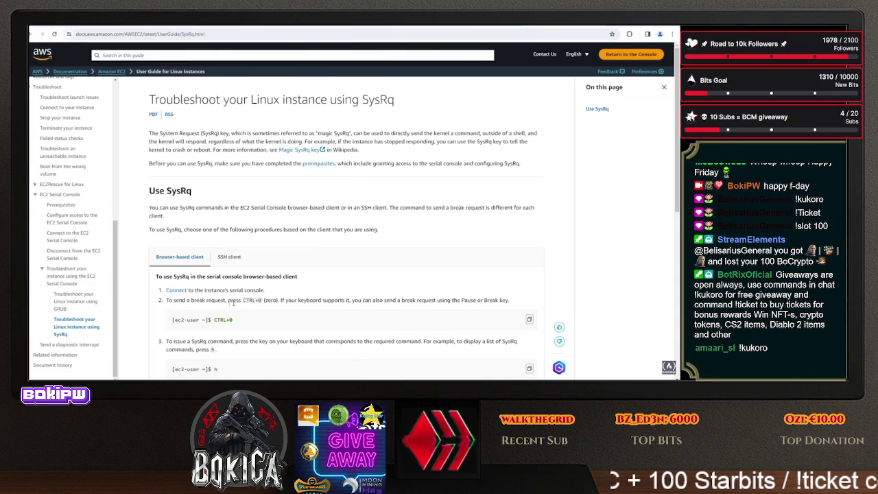
scroll(234, 302, down, 2)
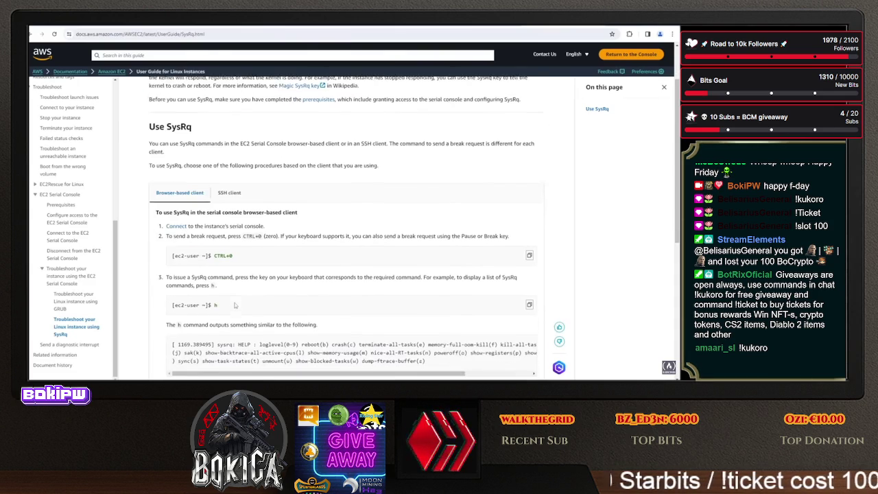
drag(173, 272, 275, 273)
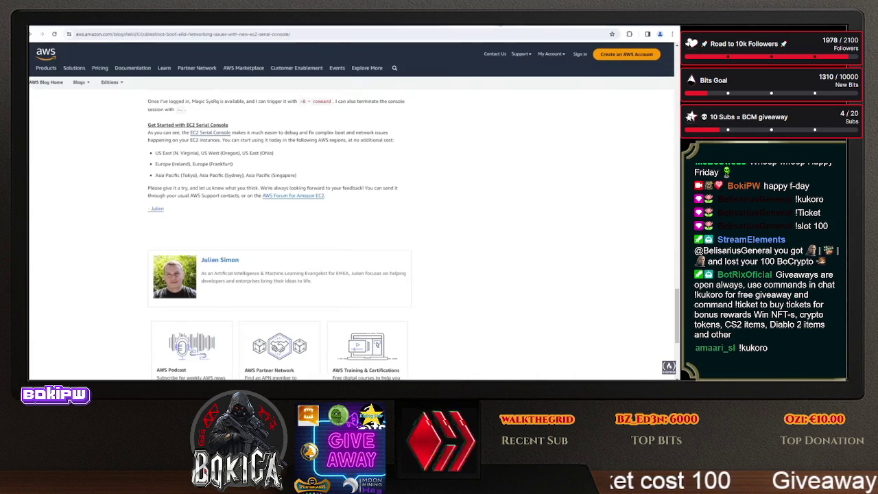
key(ctrl+Tab)
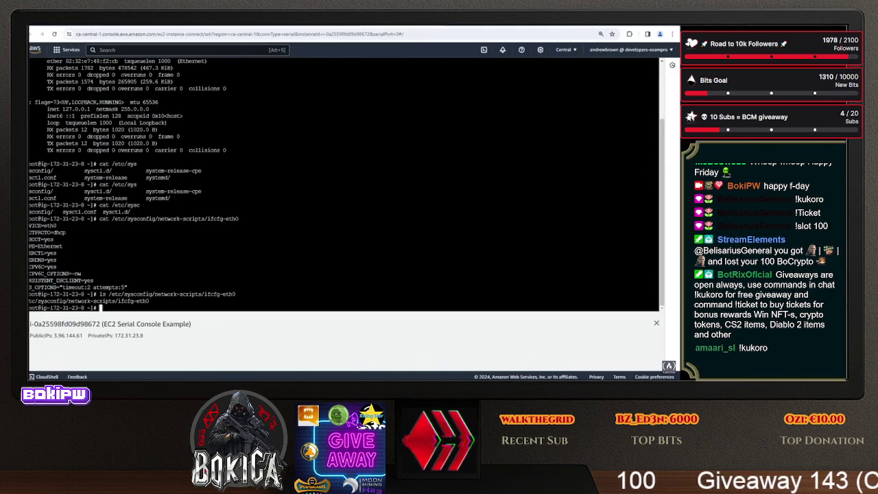
- Reset the page zoom and send a SysRq help request (h) to the instance
key(ctrl+minus)
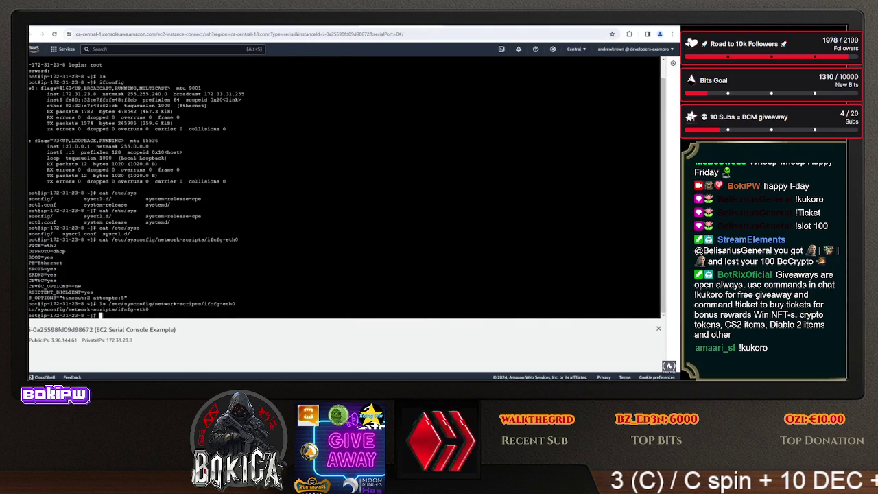
key(h)
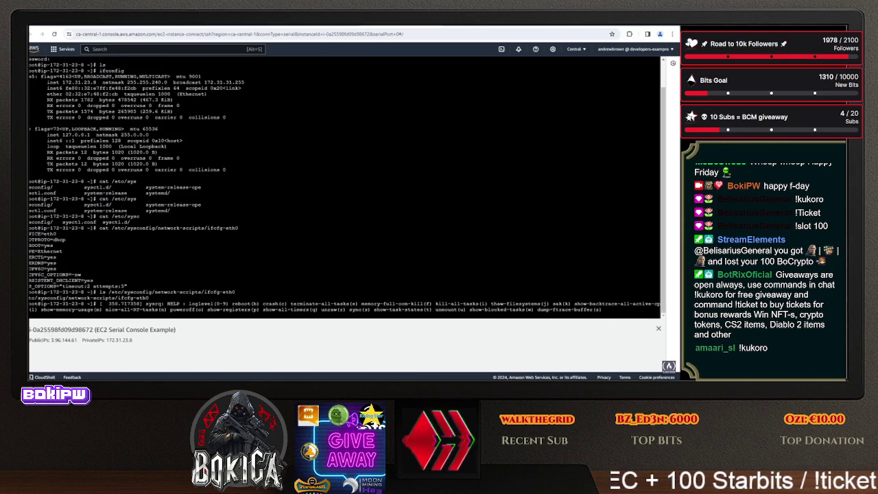
key(ctrl+Tab)
key(ctrl+Tab)
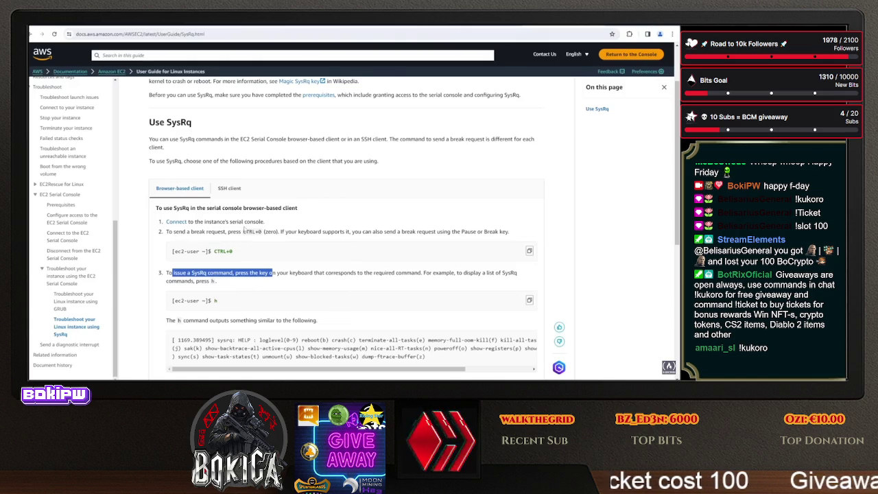
key(ctrl+Tab)
key(ctrl+shift+Tab)
key(ctrl+Tab)
key(ctrl+Tab)
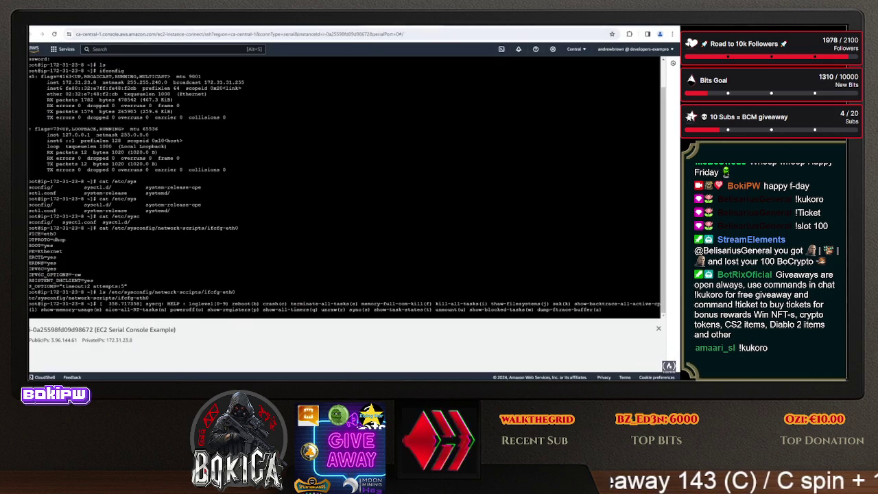
- Clear the terminal, resend the SysRq help request, select its output, and clear again
key(Return)
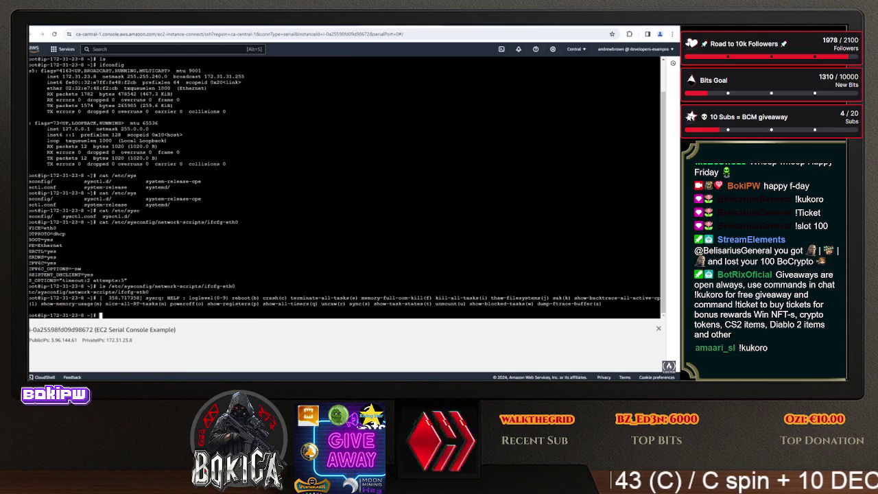
text(clear)
key(Return)
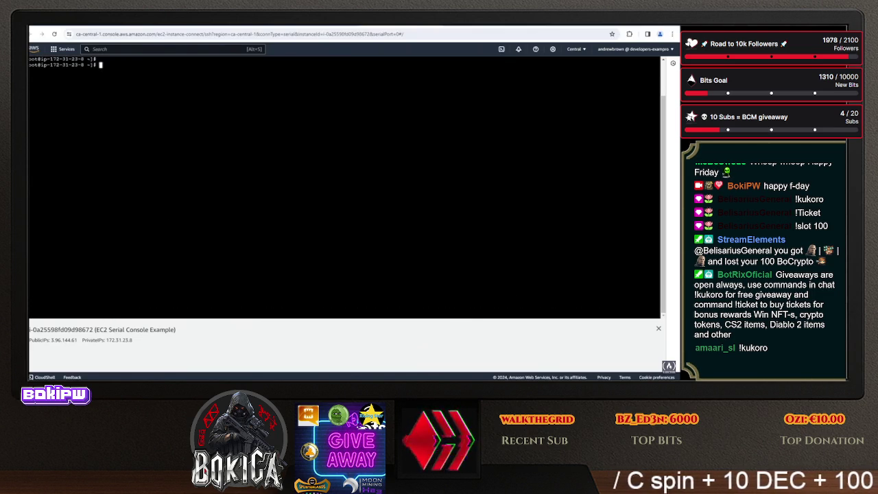
key(Return)
key(Return)
key(Return)
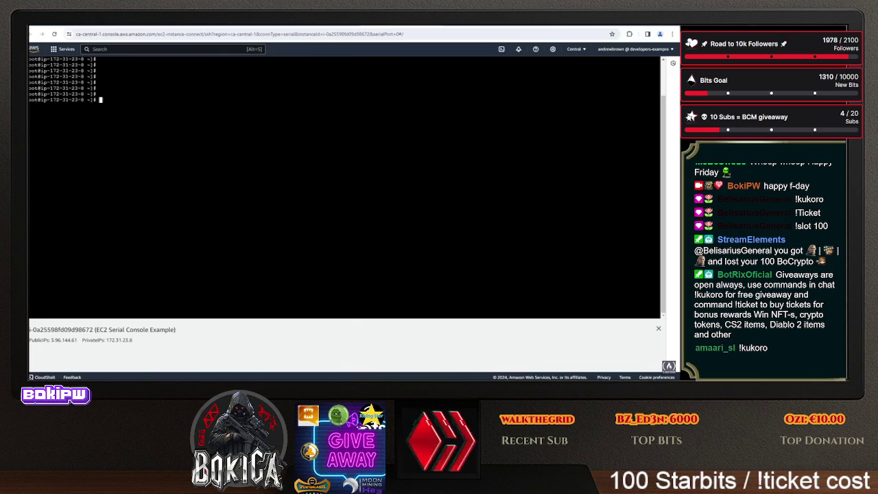
key(h)
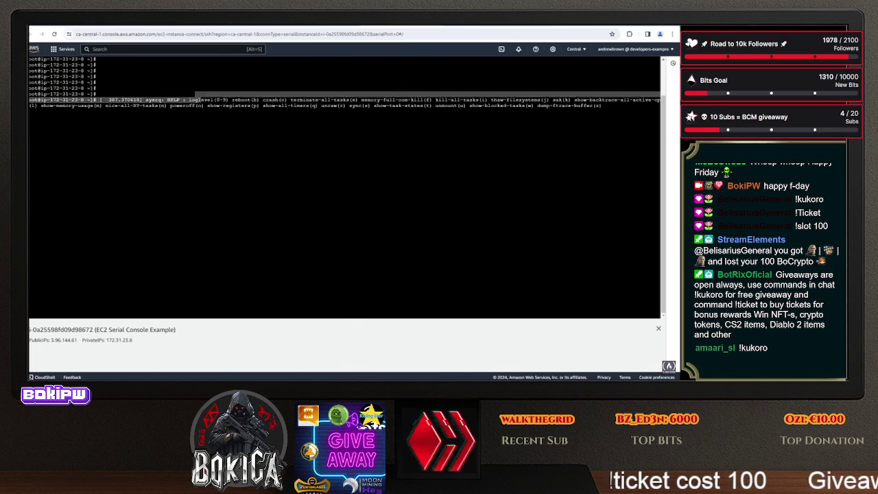
drag(152, 96, 552, 147)
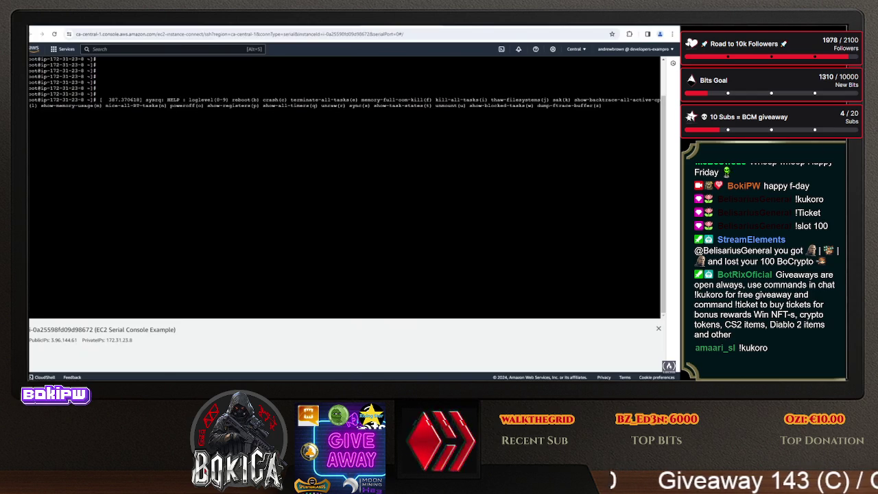
key(Return)
text(clear)
key(Return)
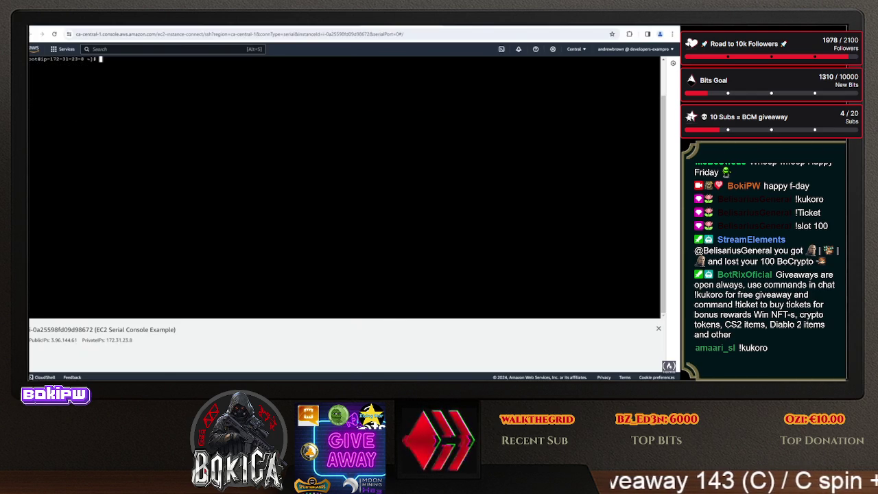
key(alt+Tab)
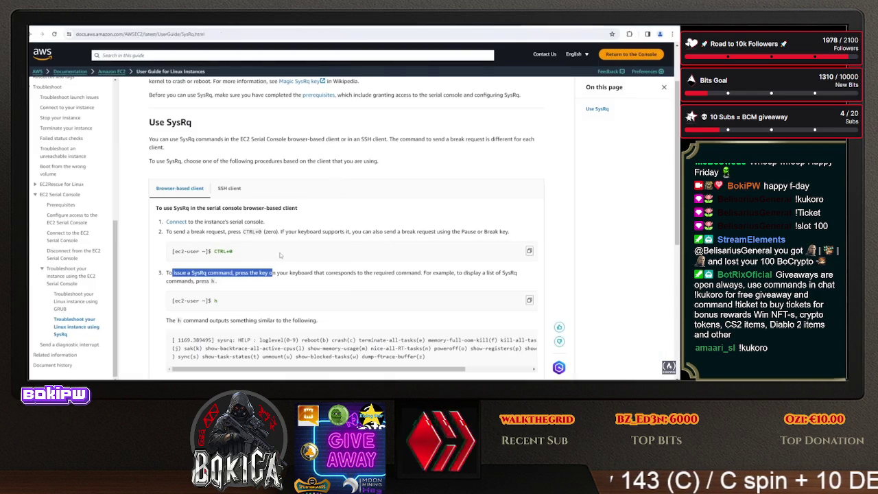
- Back in the serial console, send the SysRq 'c' command and see it reported as disabled
key(alt+Tab)
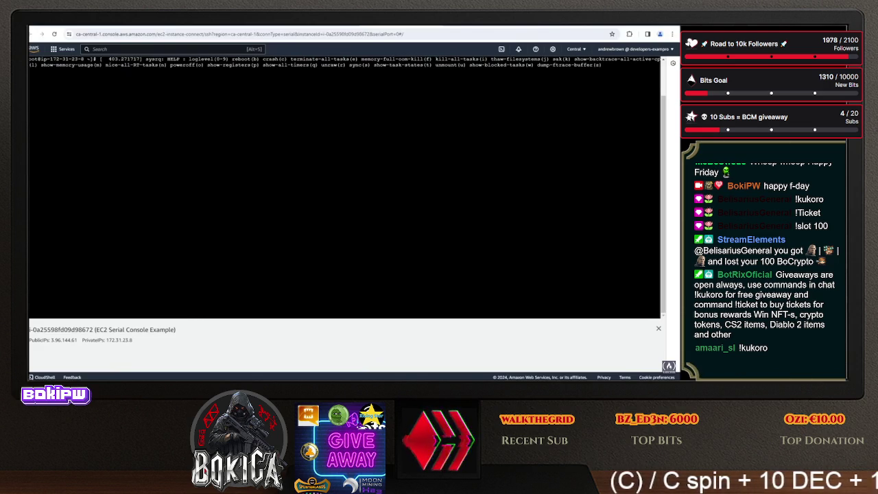
key(Return)
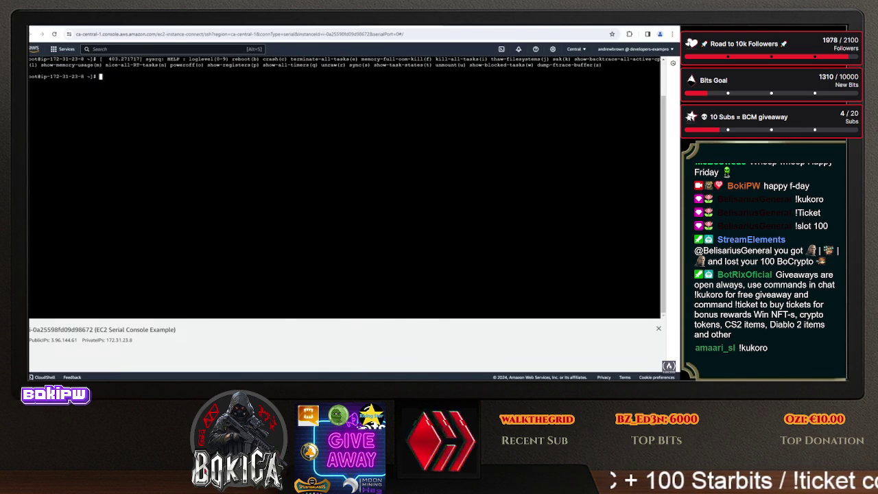
key(c)
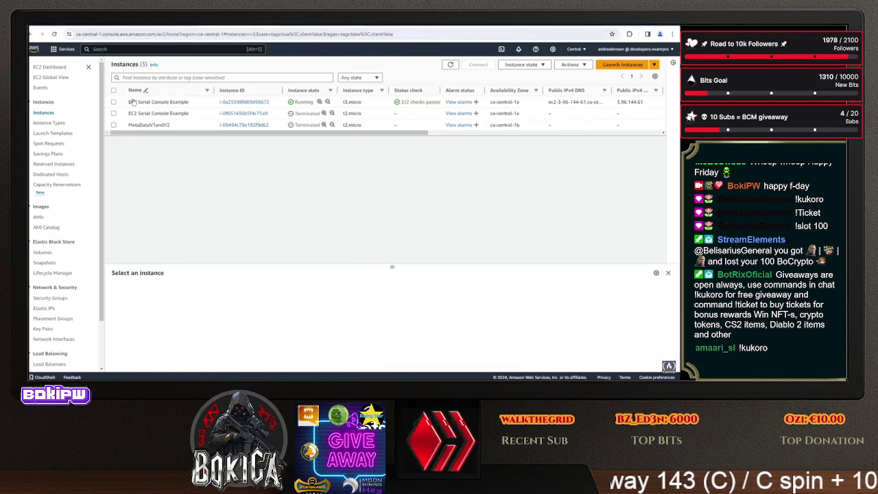
- Select EC2 Serial Console Example and choose Terminate instance under Instance state, confirming the dialog
click(114, 102)
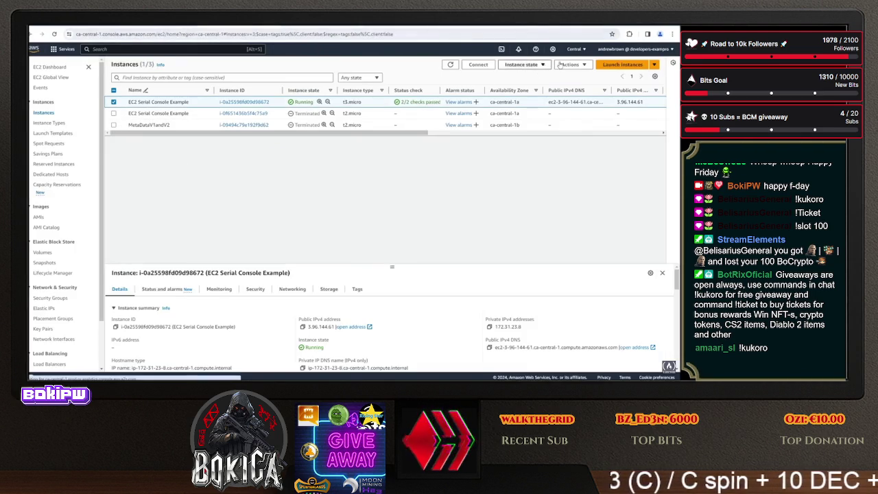
click(571, 65)
click(522, 65)
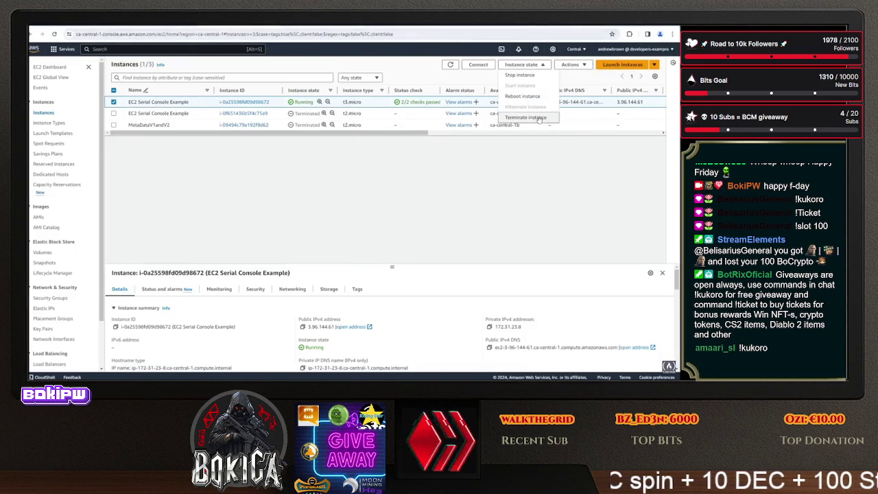
click(528, 118)
click(506, 269)
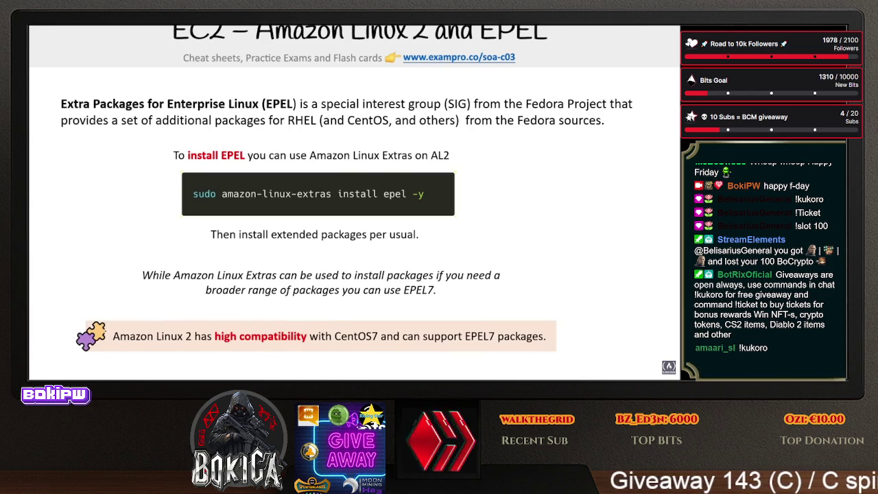
- Advance to the AL2 vs AL2023 slide and reveal the AL2023 package availability point
key(Right)
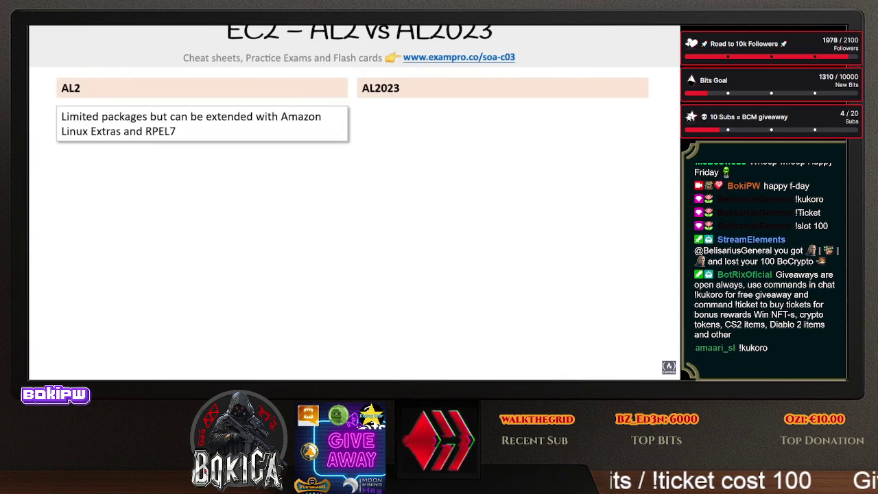
key(Right)
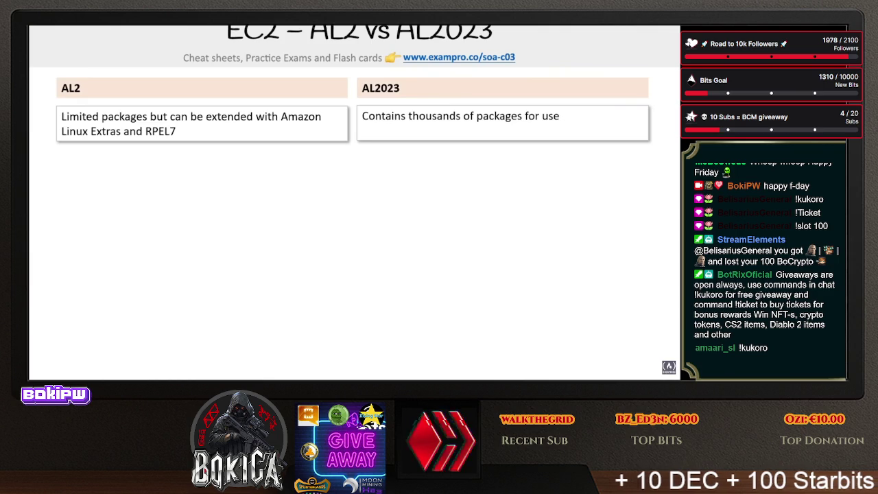
- Reveal the Python 2.7 vs 3, package manager, SELinux, and OpenSSL 1.0.2 vs 3 comparison points
key(Right)
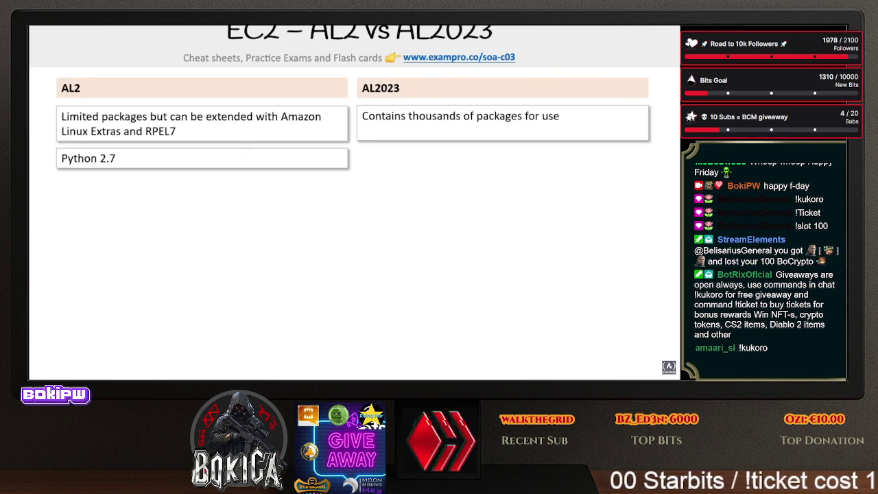
key(Right)
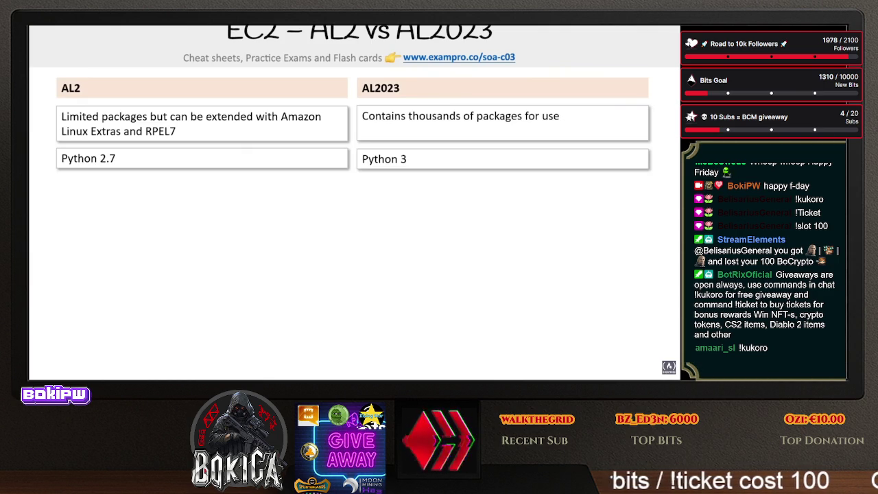
key(Right)
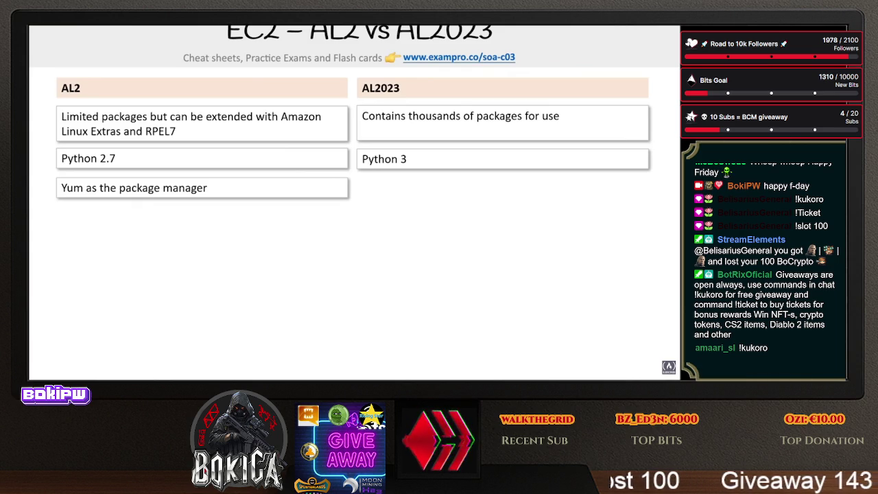
key(Right)
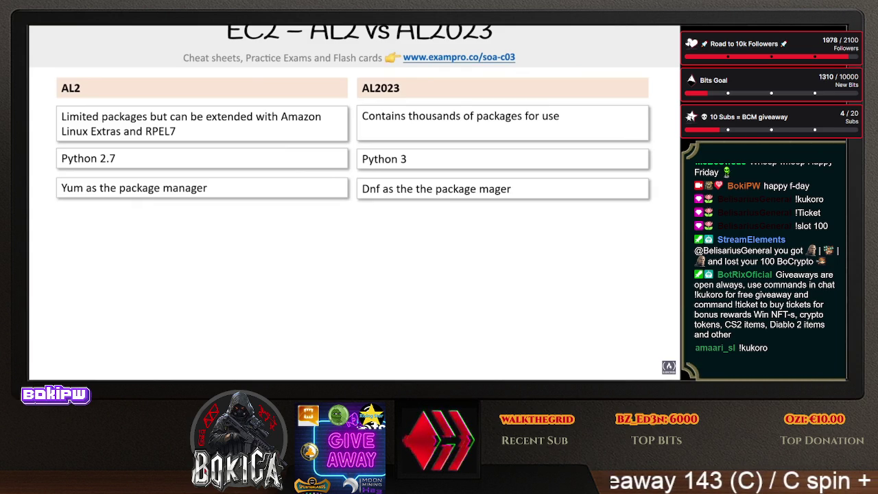
key(Right)
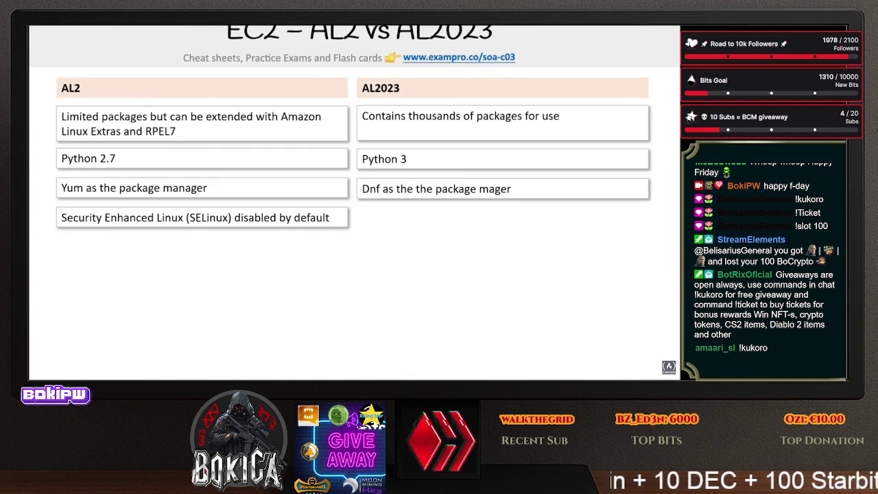
key(Right)
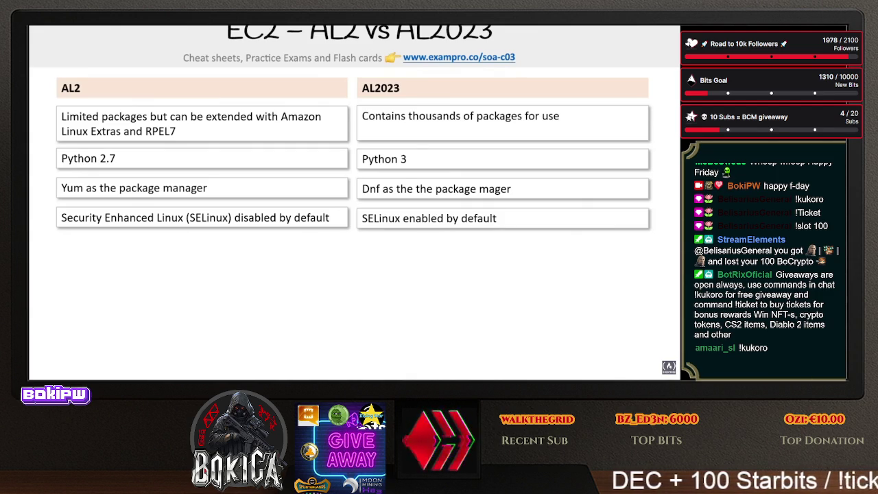
key(Right)
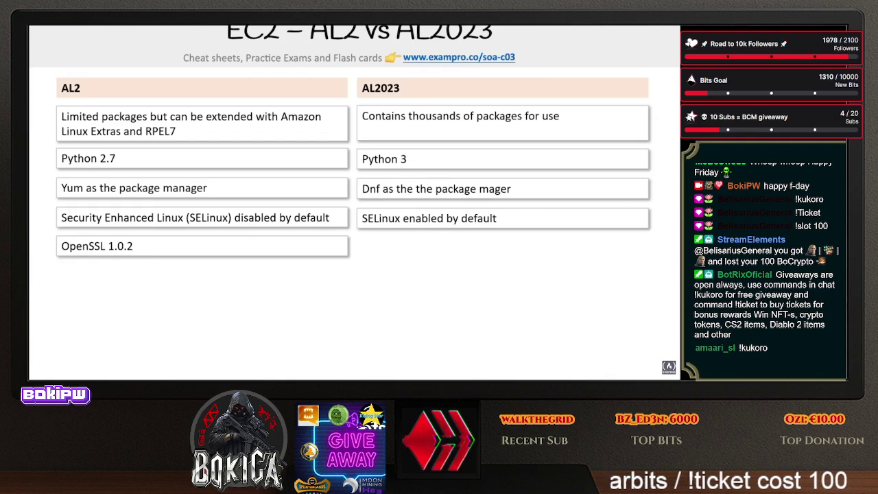
key(Right)
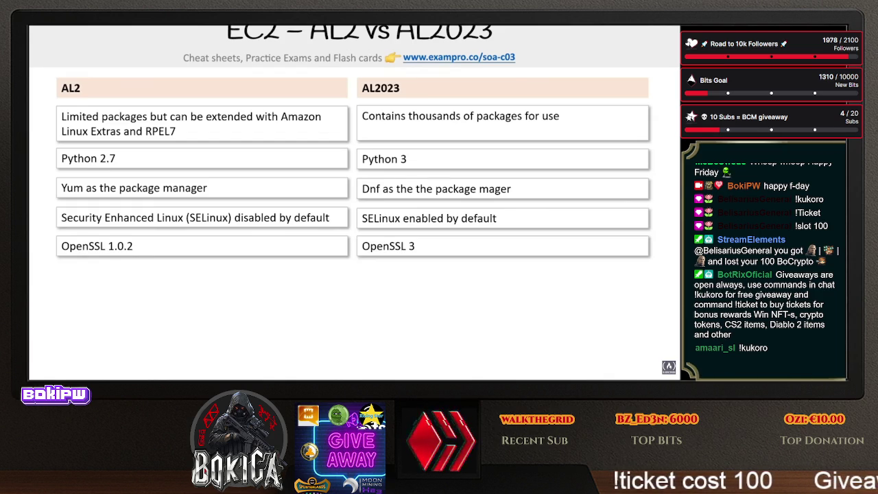
- Reveal the CentOS 7 vs 9 Stream, gp2 vs gp3, Cronie, and OpenJDK vs Amazon Corretto points
key(Right)
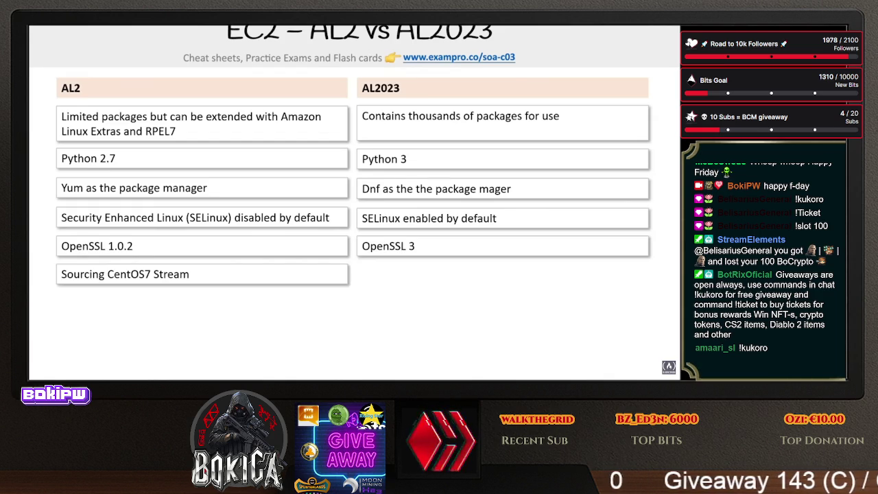
key(Right)
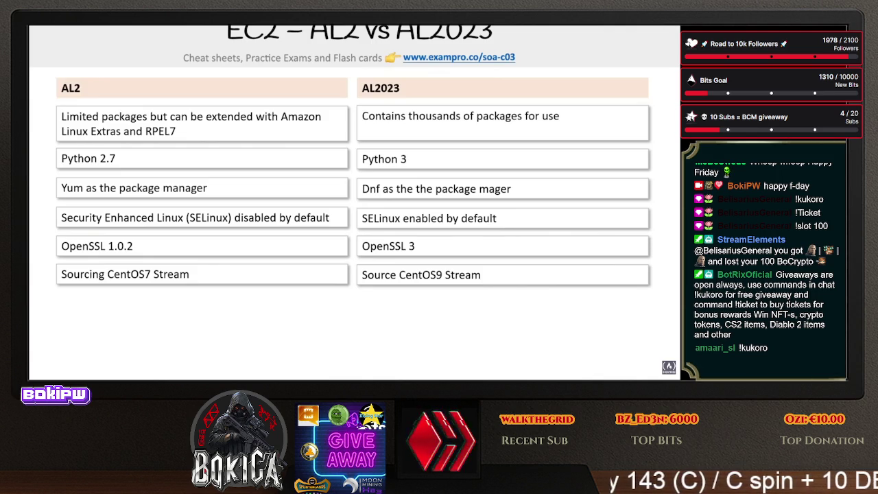
key(Right)
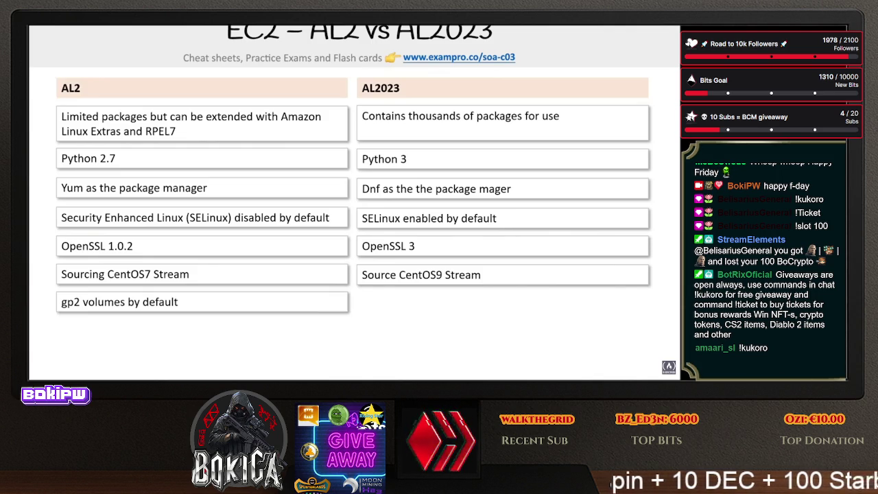
key(Right)
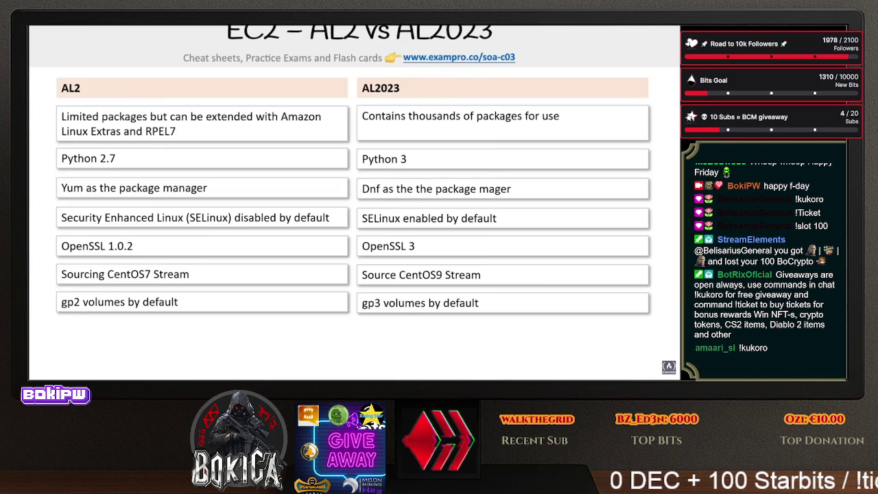
key(Right)
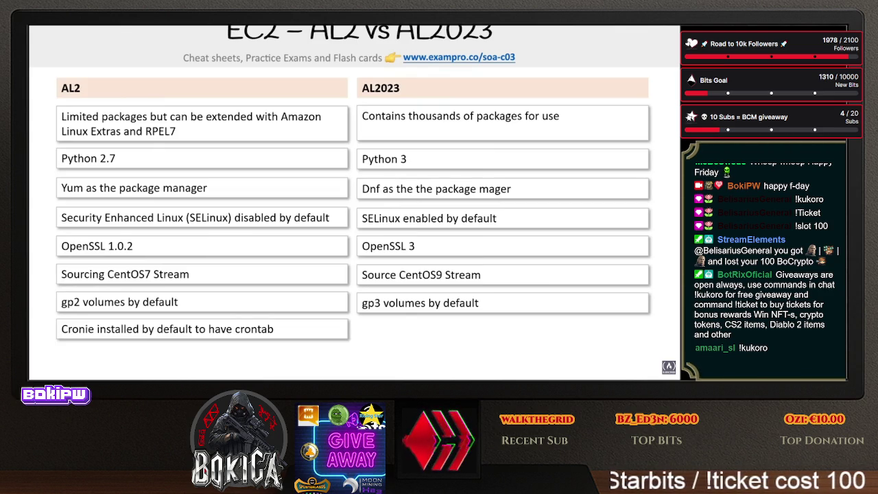
key(Right)
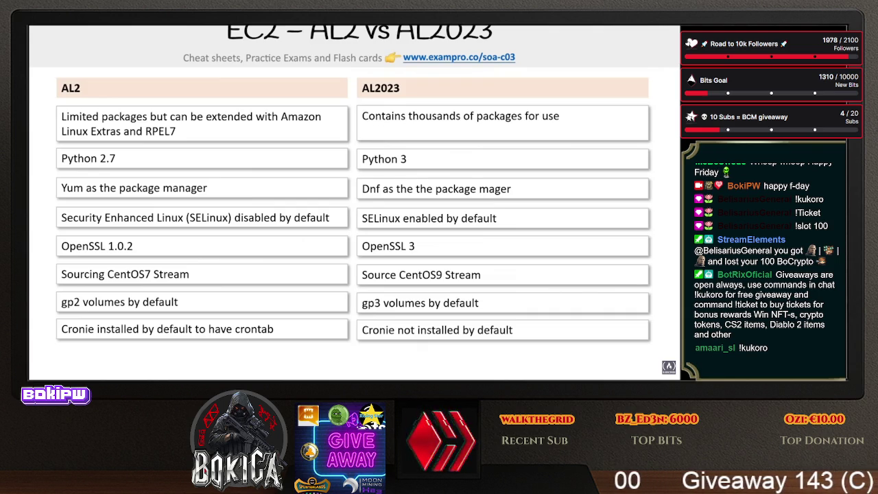
key(Right)
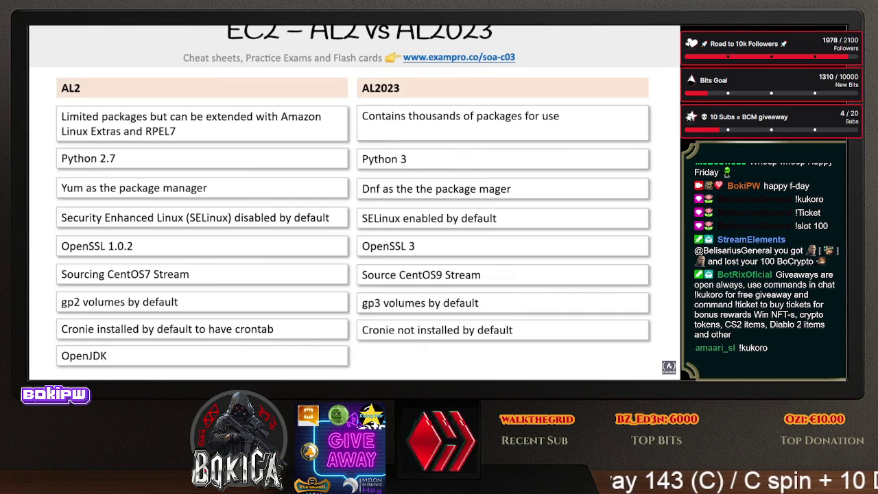
key(Right)
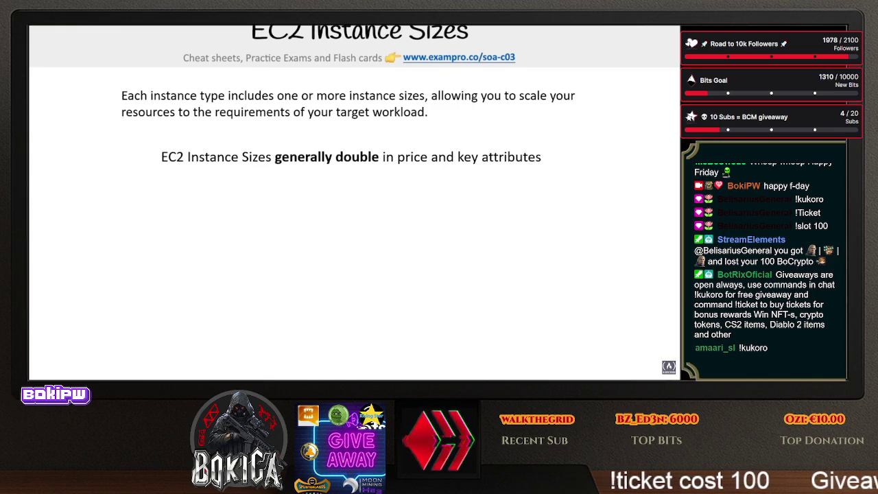
- Show the t2 sizes table and mark in red the vCPU and RAM values doubling from t2.small to t2.xlarge
key(Right)
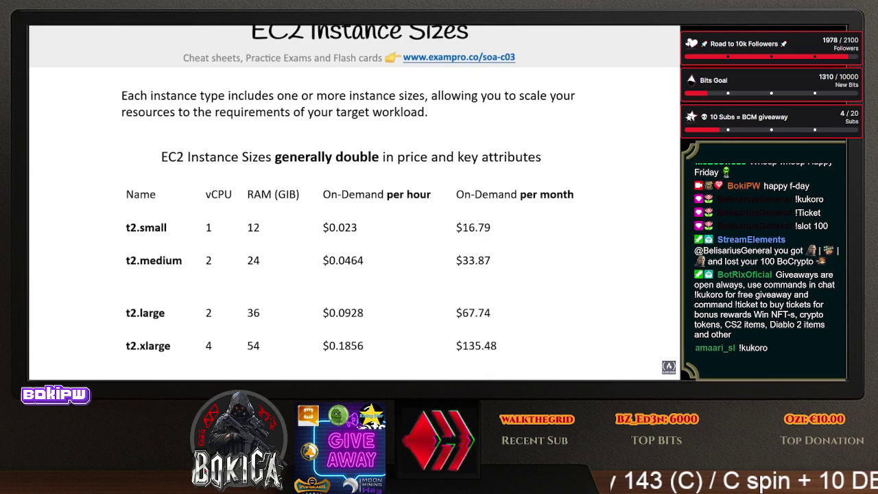
drag(203, 239, 257, 237)
drag(196, 274, 269, 270)
drag(201, 323, 267, 319)
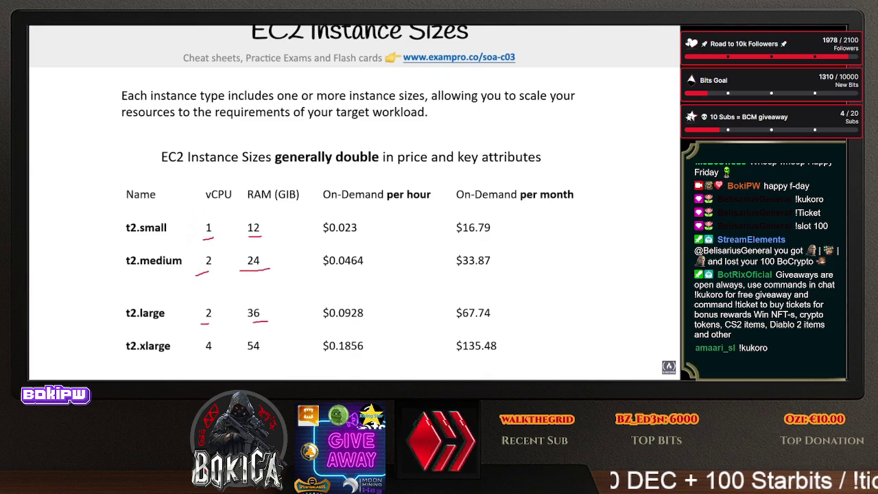
drag(183, 277, 180, 297)
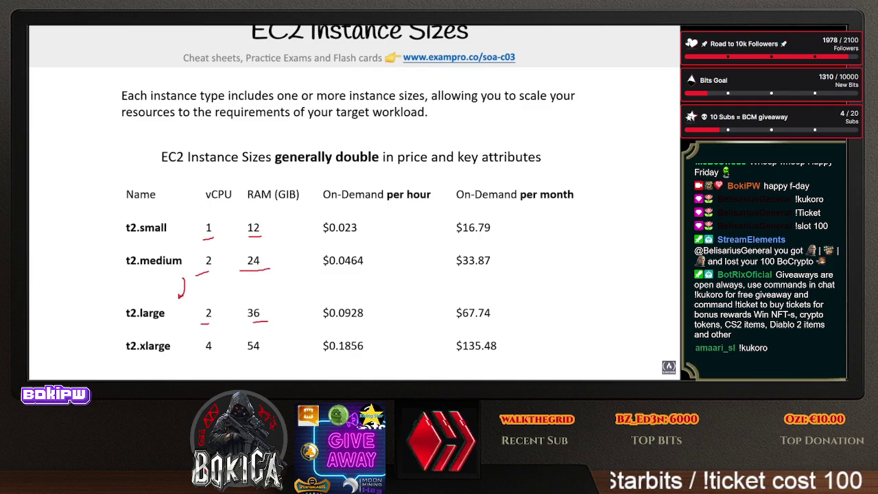
drag(227, 317, 220, 343)
drag(275, 310, 272, 343)
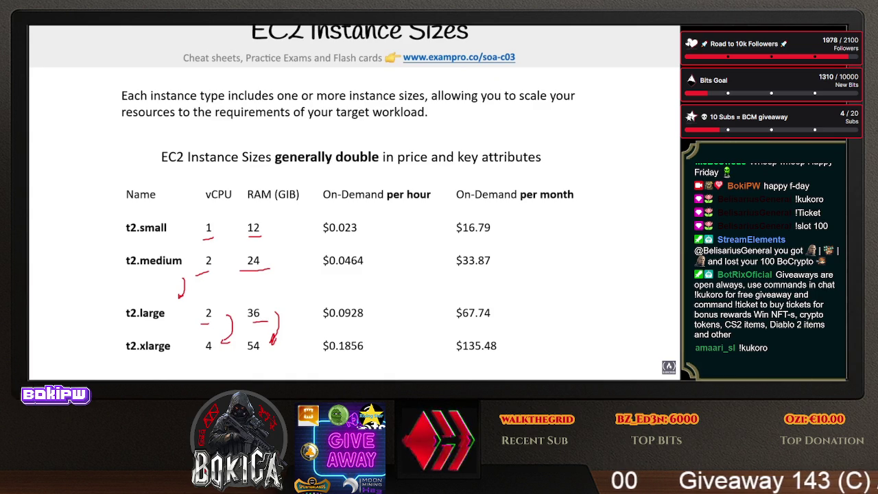
click(181, 288)
- Erase the remaining red vCPU and RAM annotations from the table
click(205, 322)
click(260, 322)
click(202, 273)
click(255, 271)
click(228, 329)
click(275, 329)
click(208, 238)
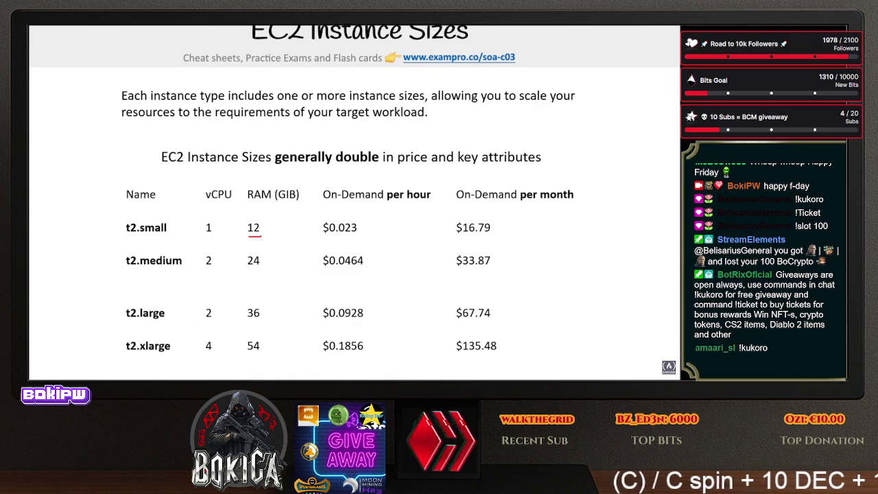
- Underline the monthly prices $16.79, $33.87, $67.74 and $135.48
drag(462, 235, 500, 234)
drag(456, 272, 490, 273)
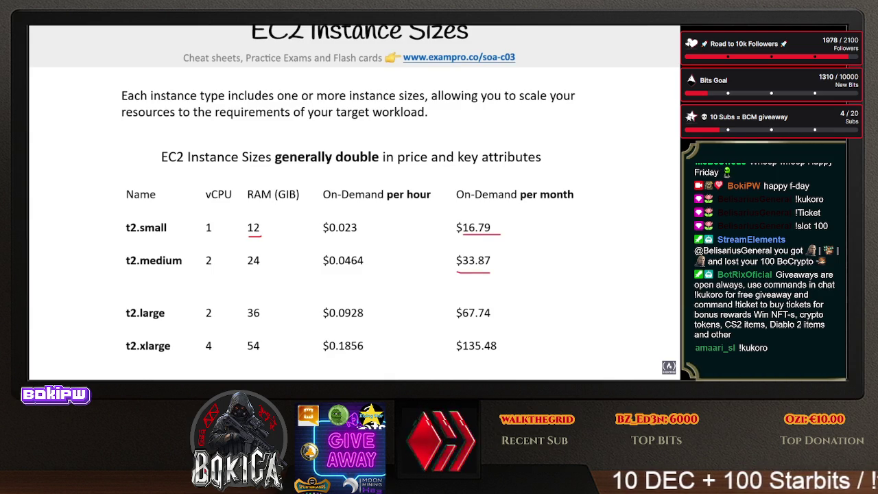
drag(456, 324, 501, 324)
drag(456, 355, 537, 360)
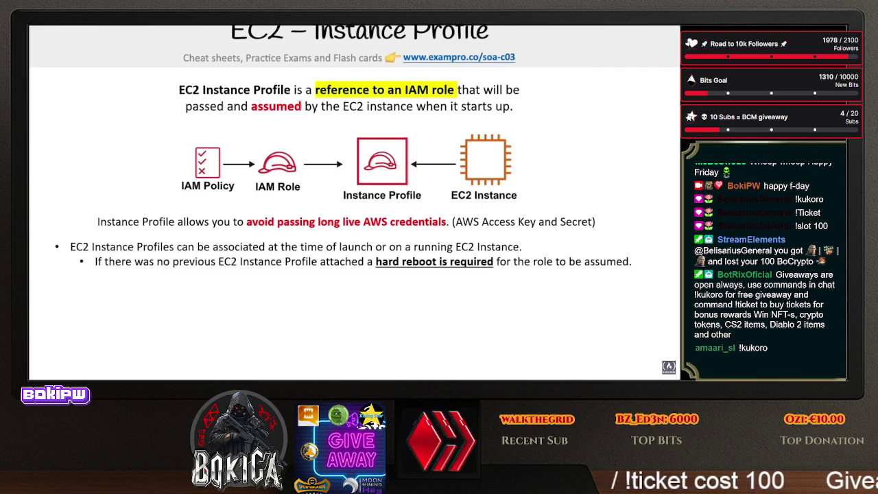
- Reveal the bullets on one IAM role per Instance Profile and role changes not being instant
key(Right)
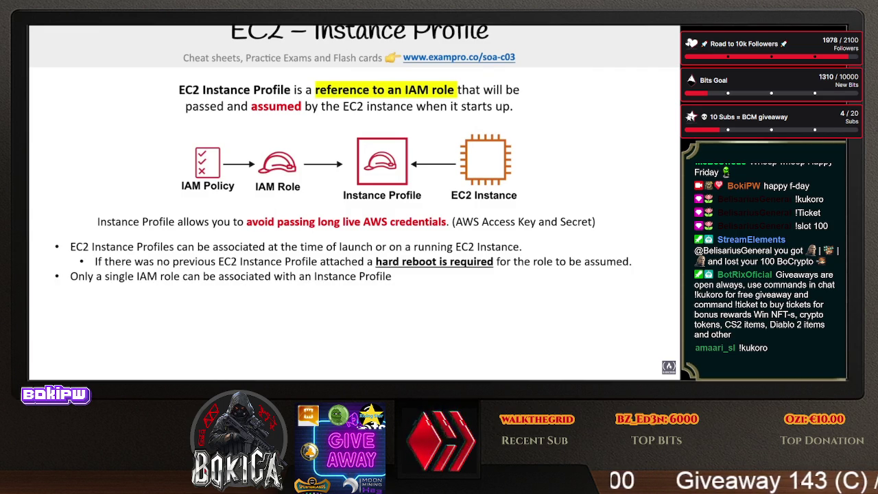
key(Right)
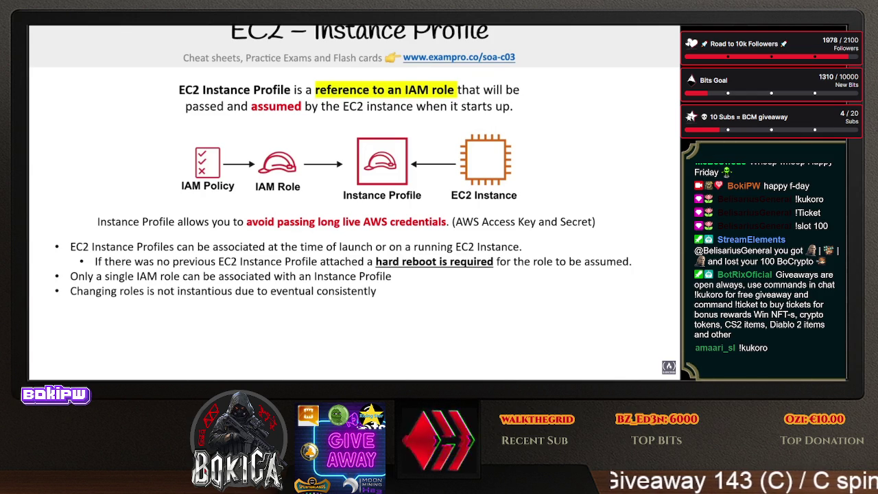